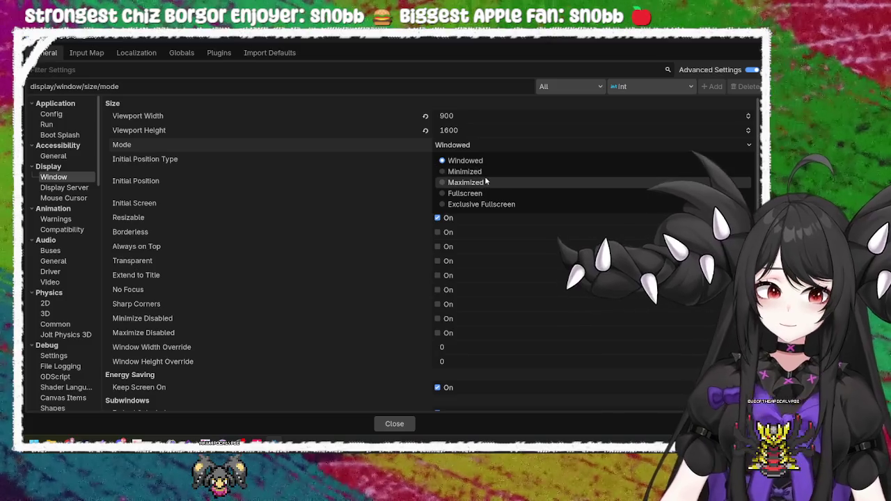
# Keep Windowed mode and set the viewport height to 800 and width to 450
pyautogui.click(385, 82)
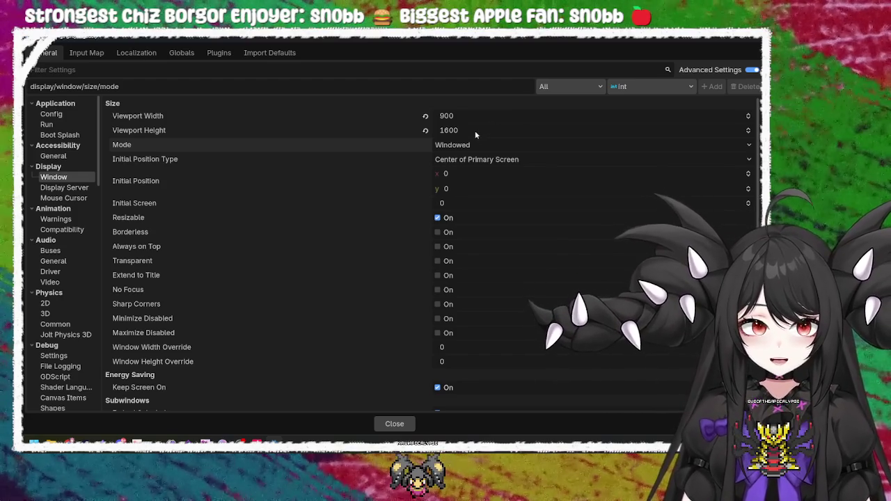
pyautogui.click(474, 130)
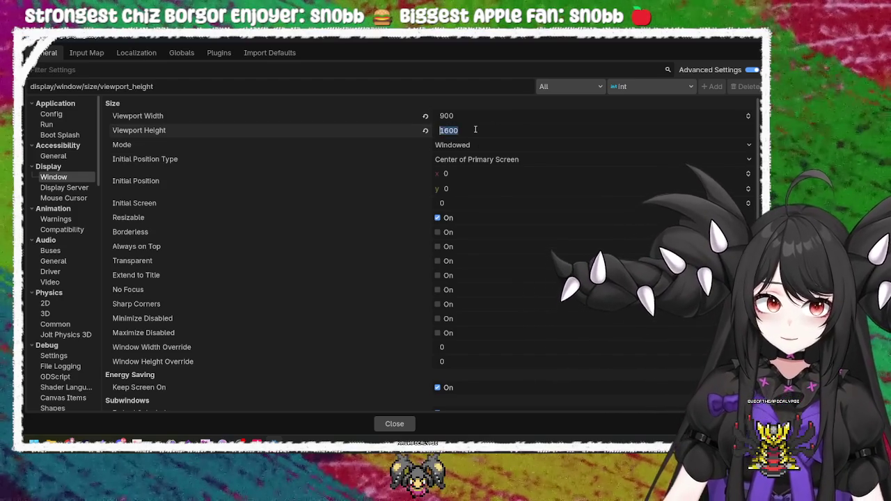
pyautogui.write('800')
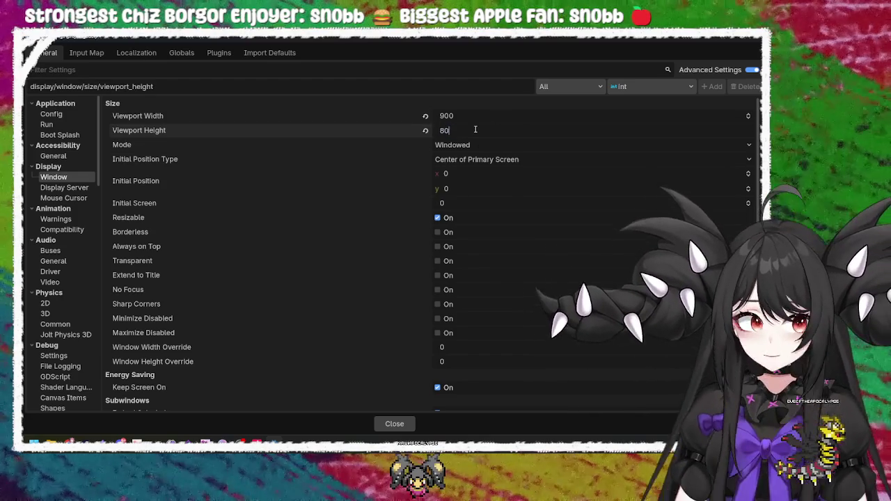
pyautogui.press('Return')
pyautogui.click(473, 116)
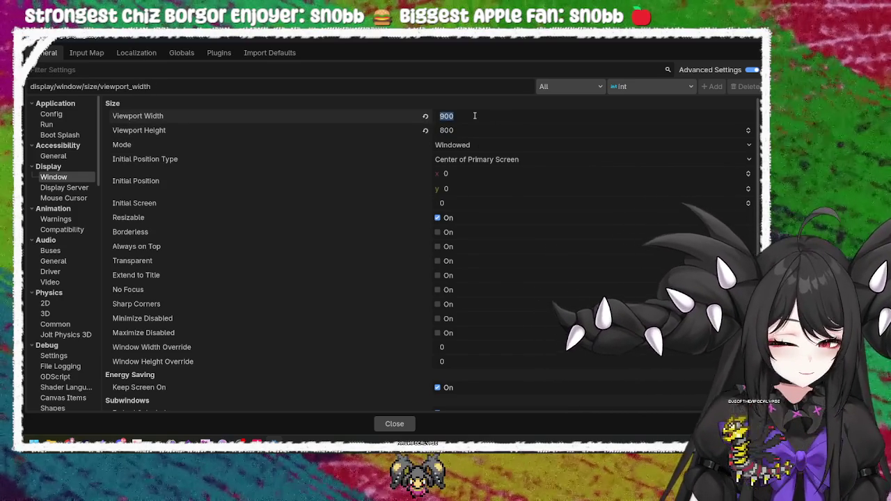
pyautogui.write('450')
pyautogui.press('Return')
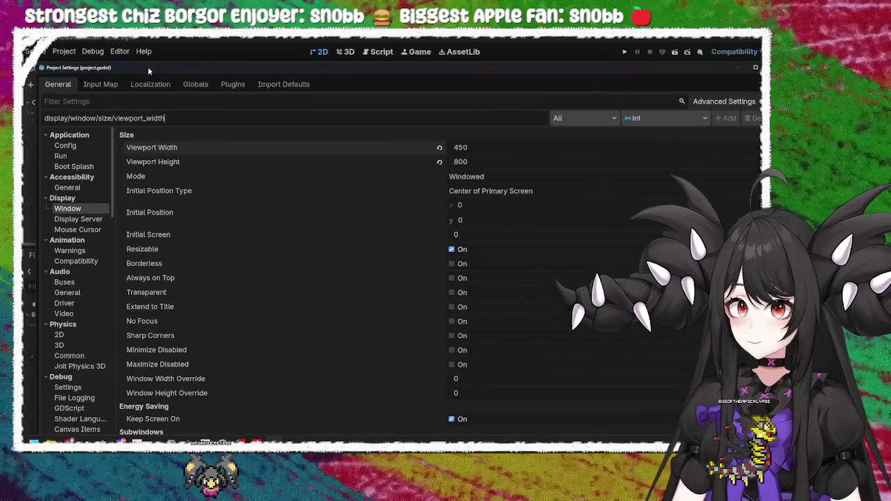
pyautogui.moveTo(46, 61)
pyautogui.mouseDown()
pyautogui.moveTo(393, 149)
pyautogui.moveTo(577, 208)
pyautogui.moveTo(275, 79)
pyautogui.mouseUp()
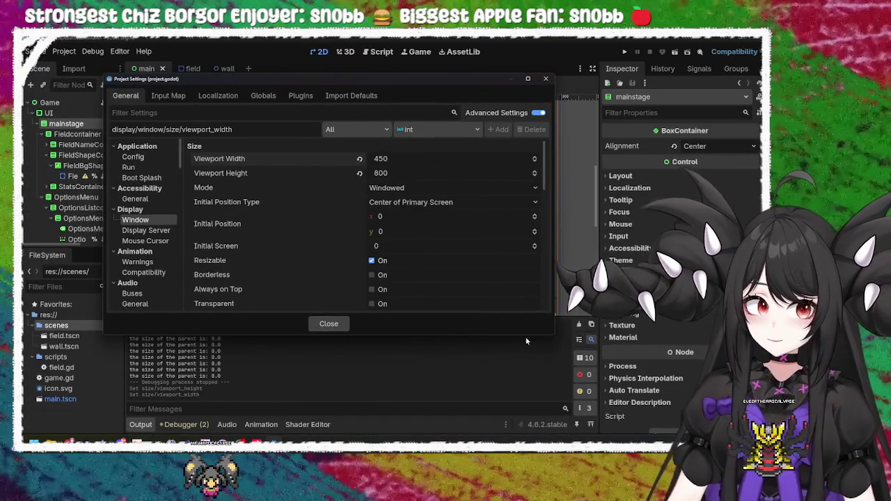
# Close Project Settings, run the game and drag its Scale slider
pyautogui.click(329, 324)
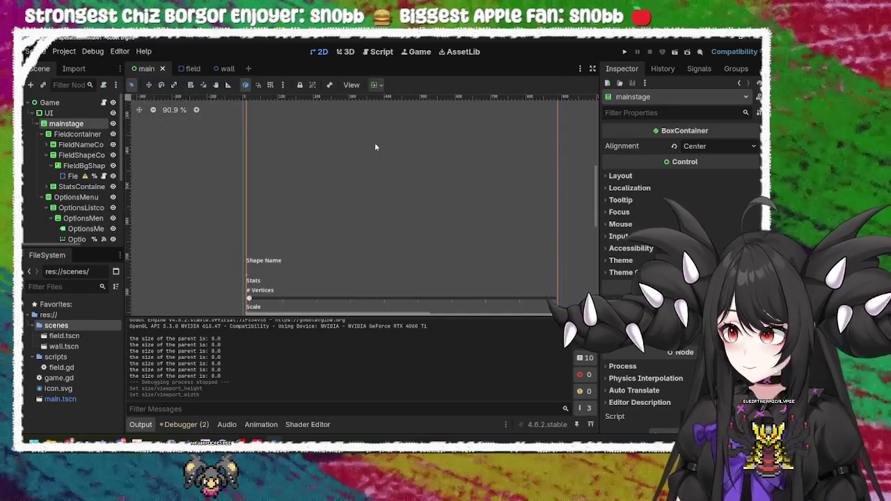
pyautogui.click(624, 52)
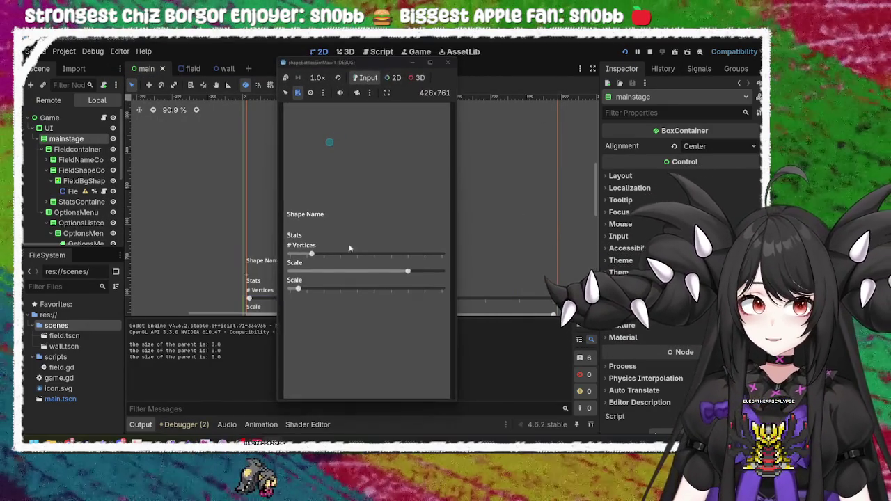
pyautogui.moveTo(298, 288); pyautogui.dragTo(316, 289)
pyautogui.scroll(5, 316, 289)
pyautogui.scroll(-5, 319, 266)
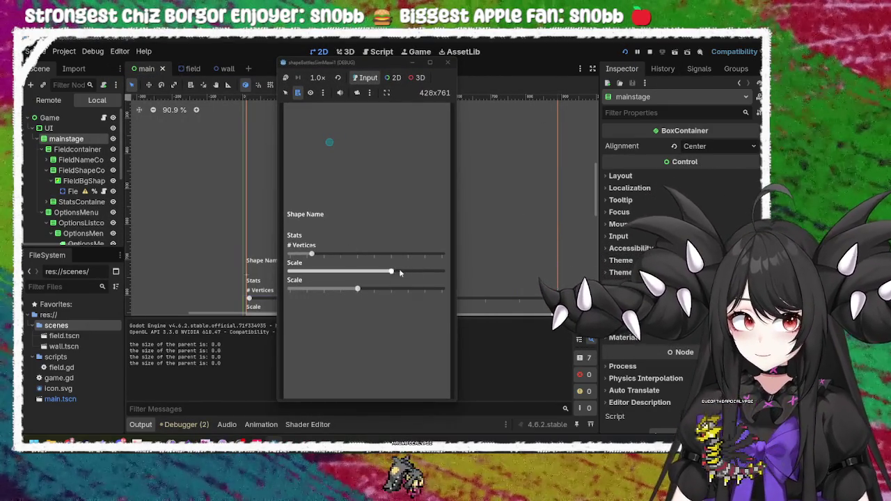
pyautogui.scroll(3, 319, 257)
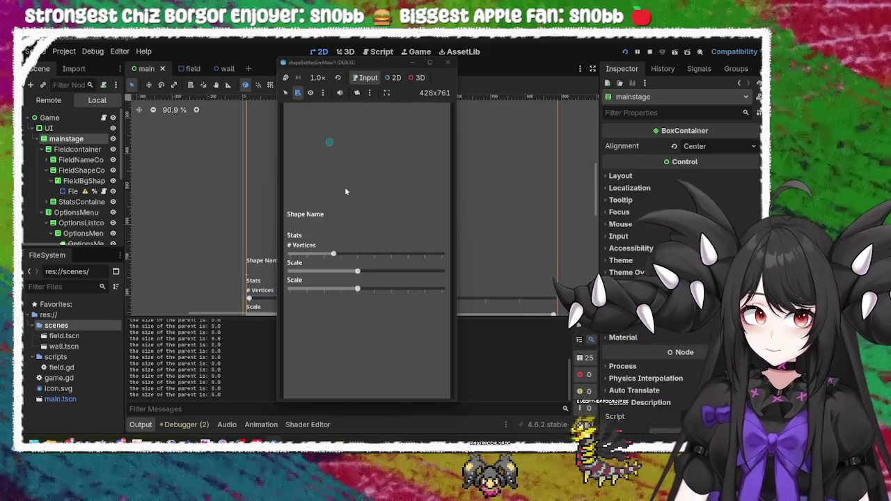
# Move and maximize the running game window, then close it
pyautogui.moveTo(371, 62); pyautogui.dragTo(378, 64)
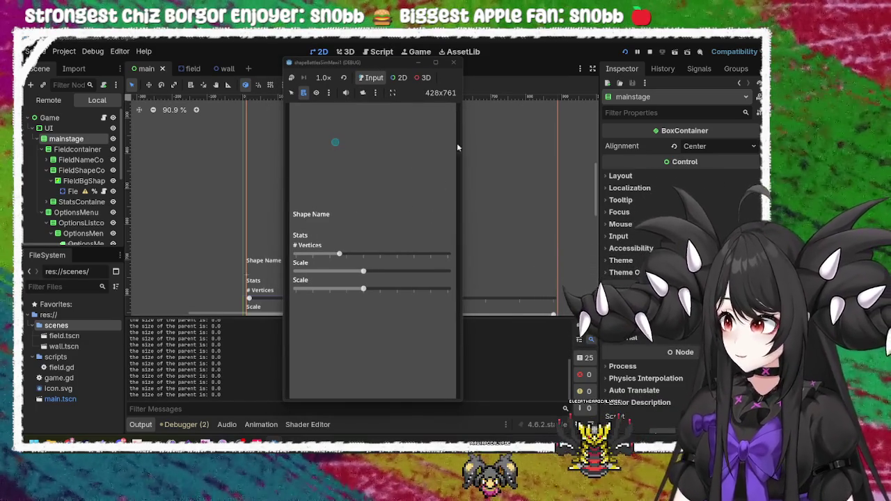
pyautogui.click(435, 62)
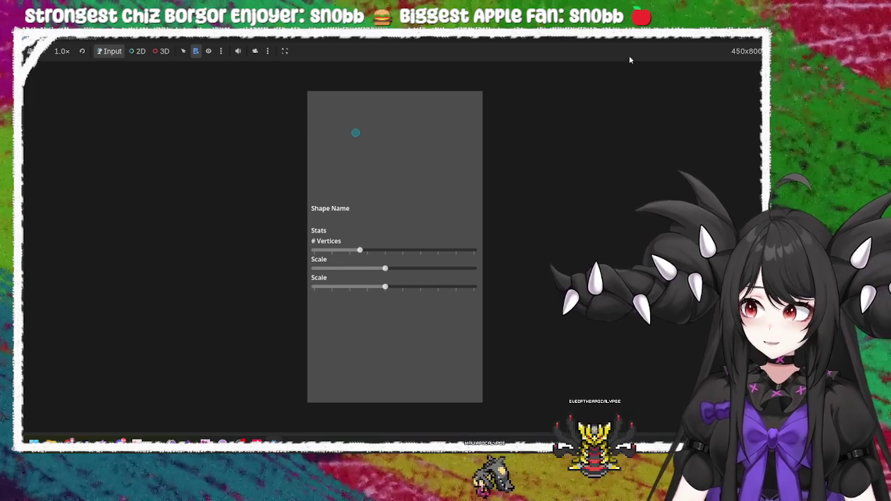
pyautogui.click(717, 53)
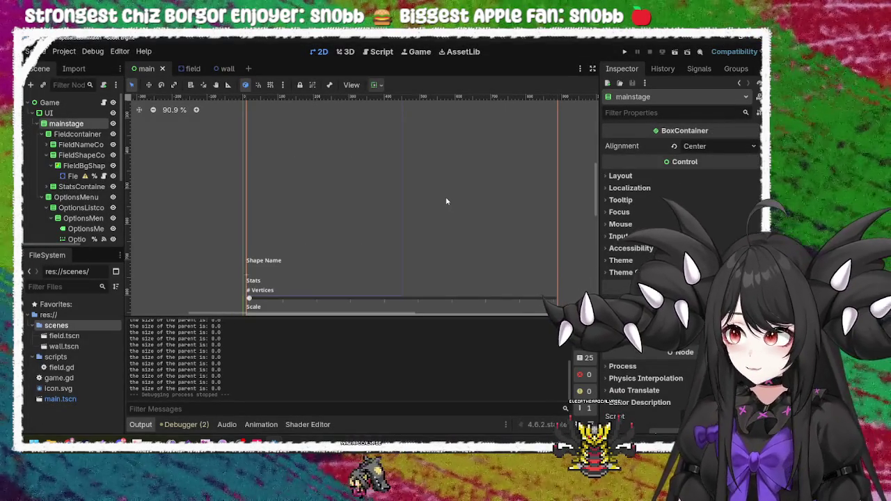
# Zoom the 2D viewport to about 82% and open the Project menu
pyautogui.scroll(3, 326, 209)
pyautogui.scroll(-4, 326, 210)
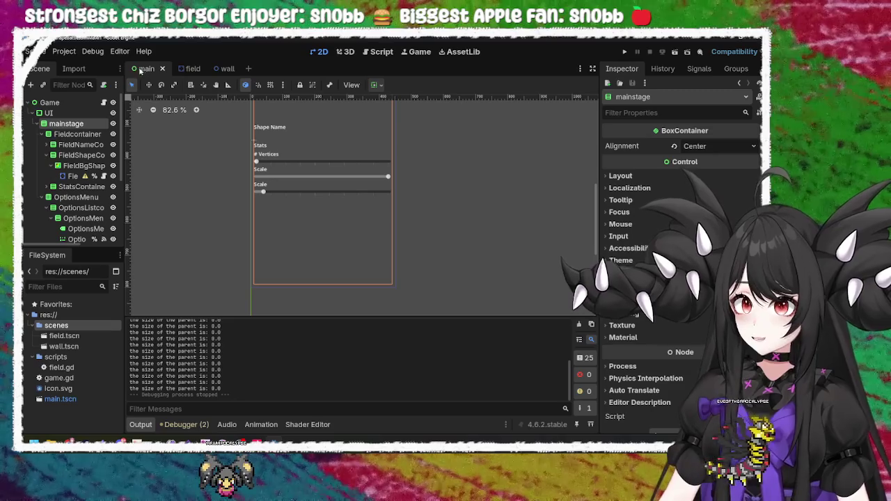
pyautogui.click(64, 51)
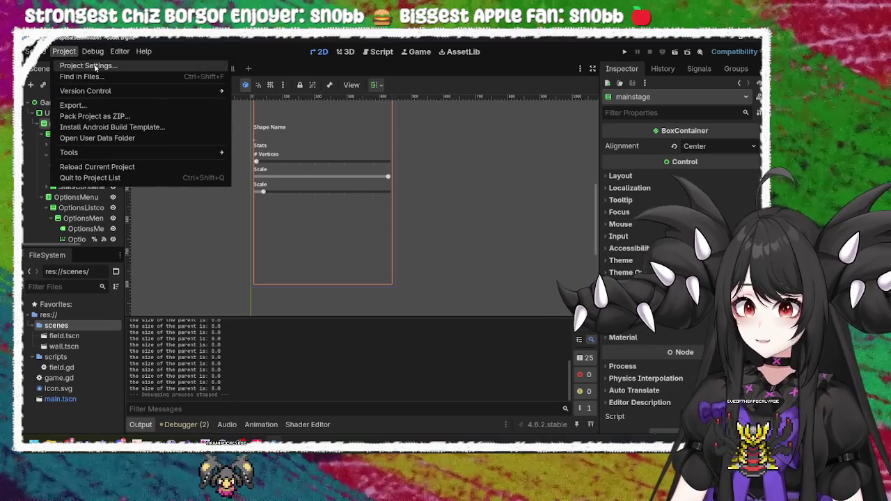
# Open Project Settings and review the Display > Window size options
pyautogui.click(88, 65)
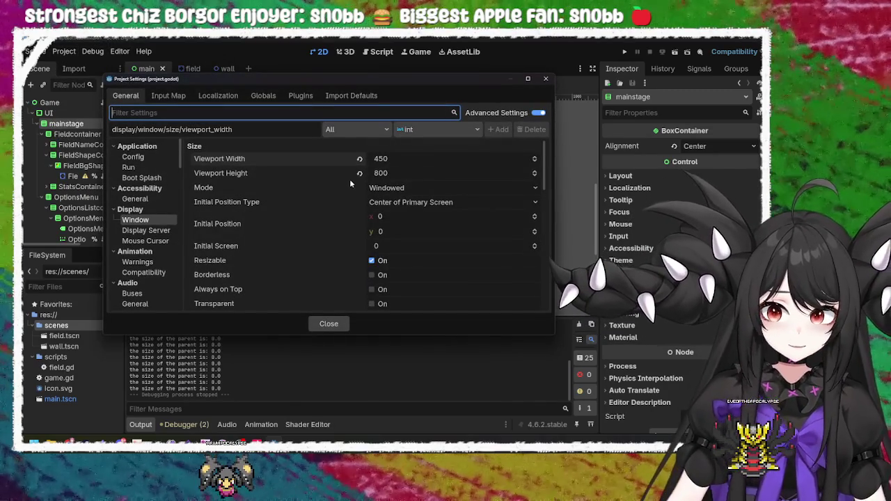
pyautogui.moveTo(229, 162)
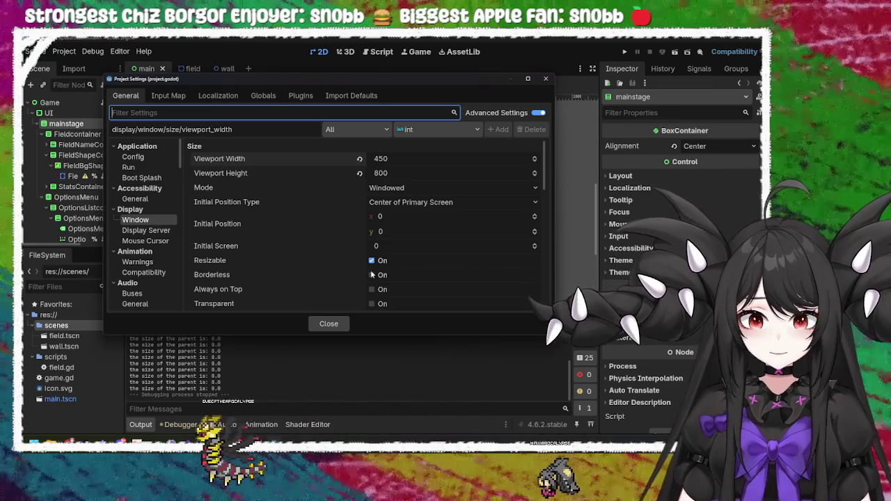
pyautogui.scroll(-1, 325, 261)
# Uncheck Resizable under Display > Window > Size and look over the other window options
pyautogui.click(371, 239)
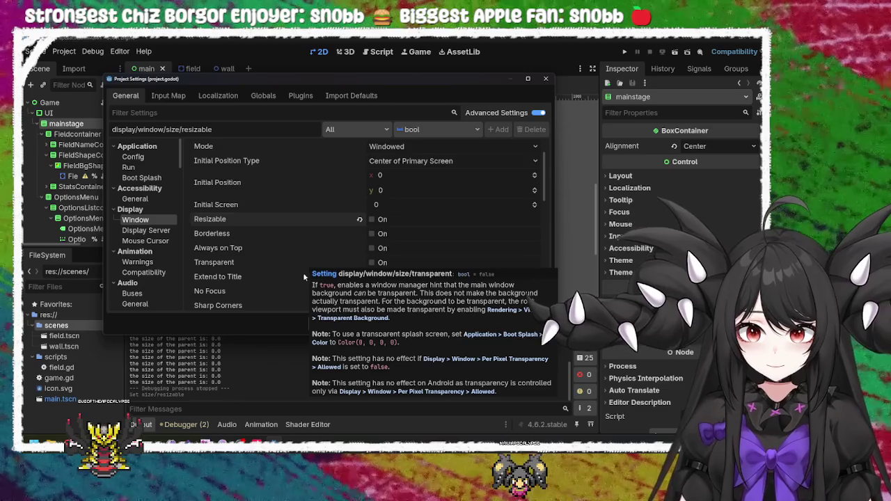
pyautogui.scroll(-2, 302, 272)
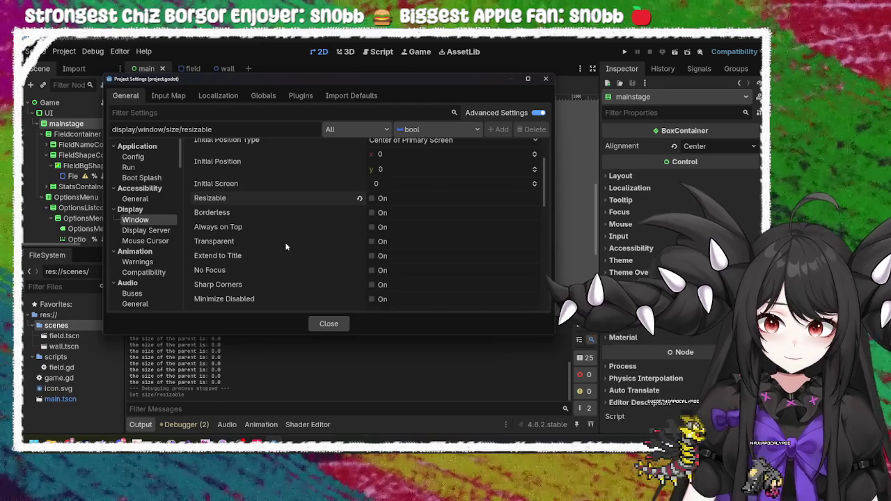
pyautogui.moveTo(285, 247)
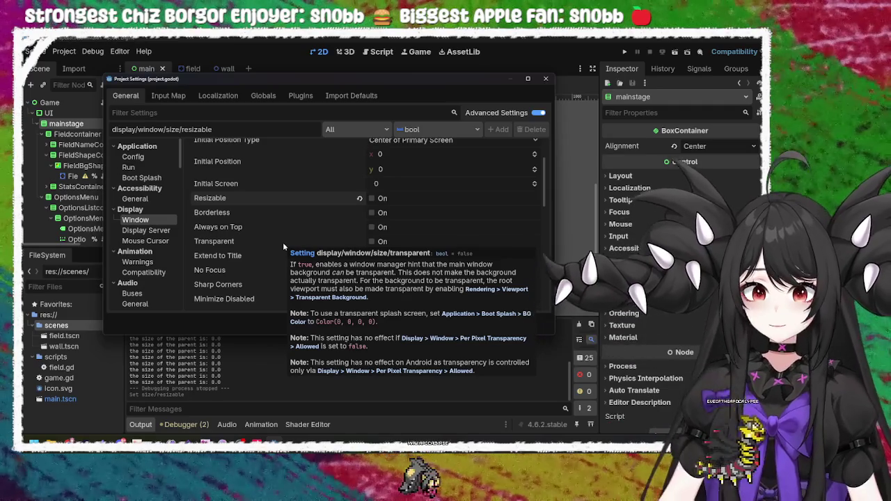
pyautogui.scroll(3, 290, 190)
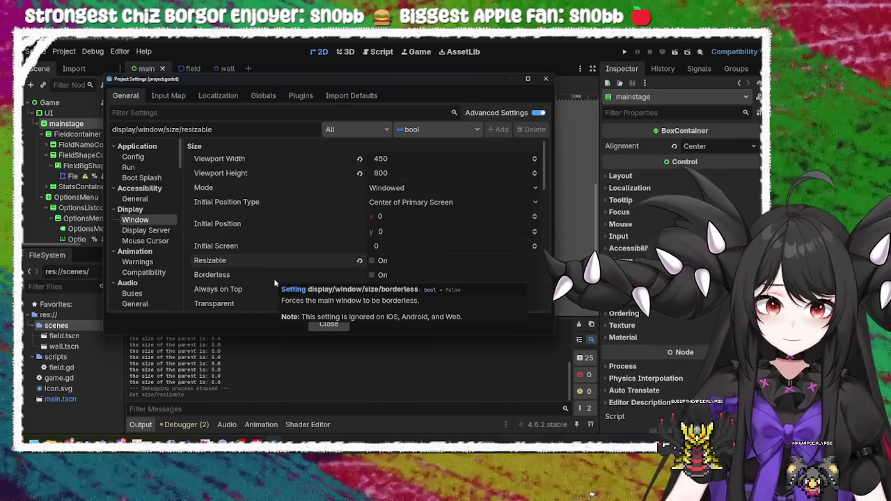
# Keep the window mode as Windowed, re-check Resizable, and close Project Settings
pyautogui.click(407, 189)
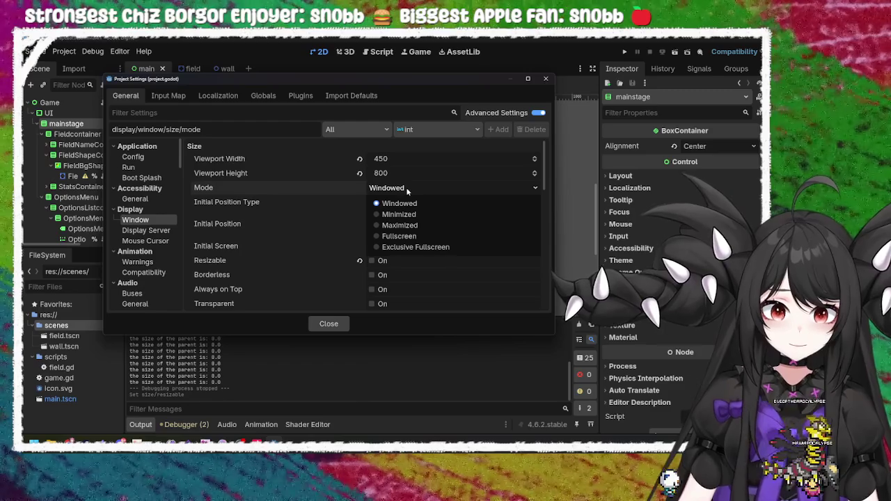
pyautogui.click(407, 187)
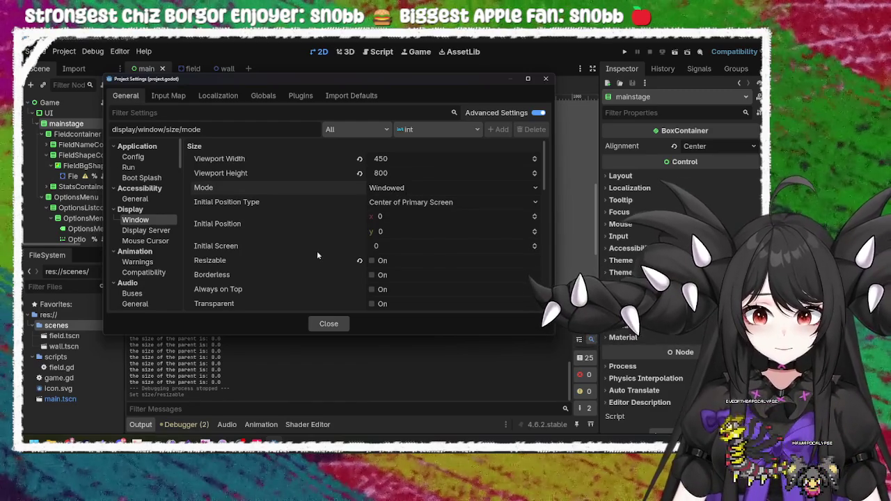
pyautogui.scroll(-2, 317, 255)
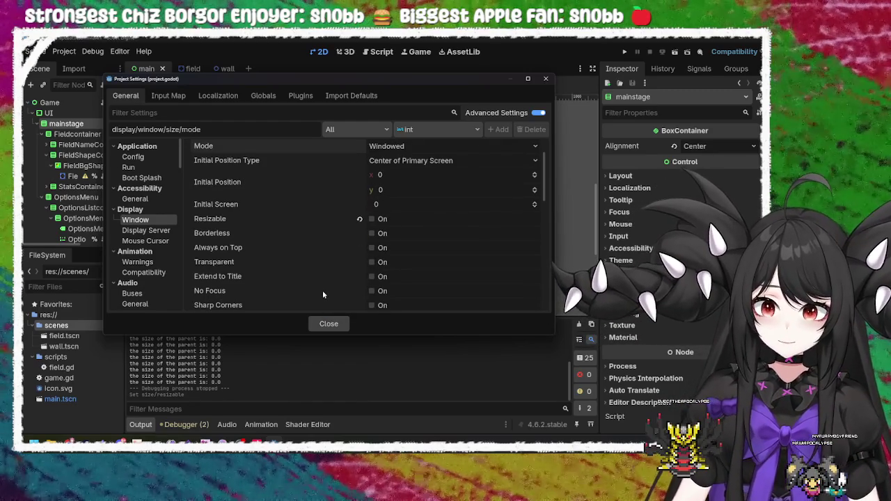
pyautogui.click(359, 220)
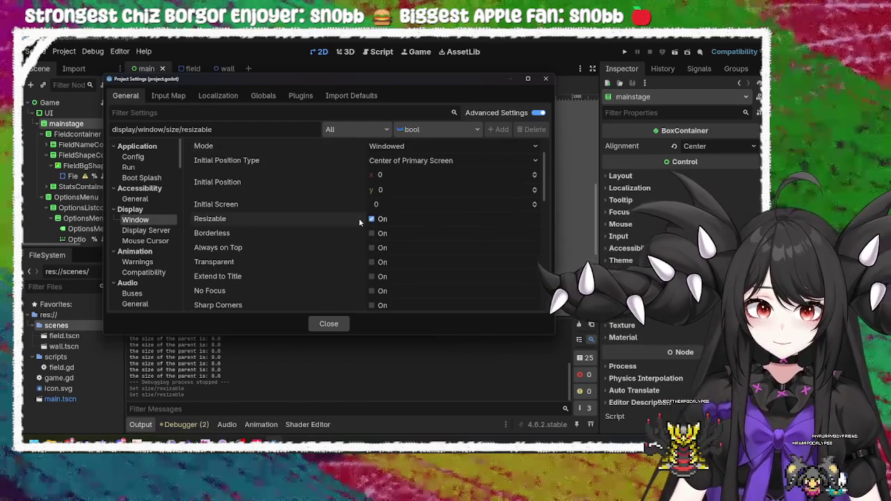
pyautogui.click(328, 324)
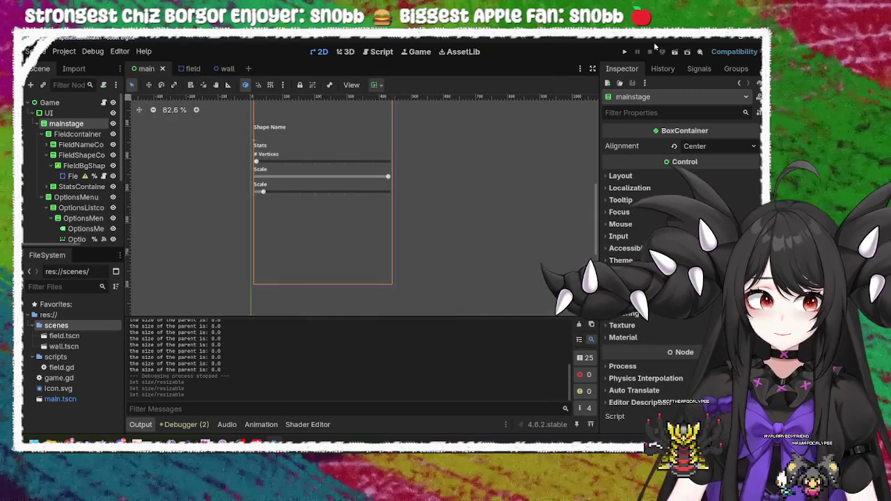
# Run the game, move its window, and resize it narrower and taller
pyautogui.click(626, 52)
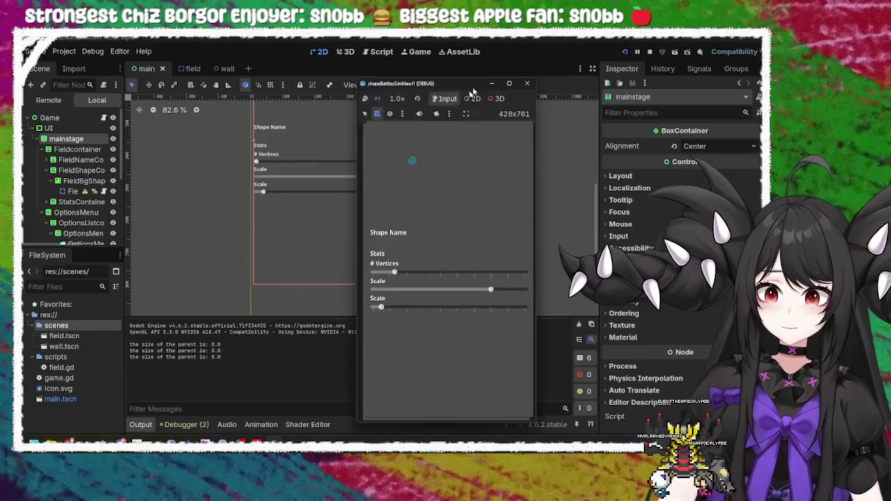
pyautogui.moveTo(319, 90)
pyautogui.mouseDown()
pyautogui.moveTo(299, 61)
pyautogui.moveTo(291, 90)
pyautogui.moveTo(327, 171)
pyautogui.moveTo(240, 115)
pyautogui.moveTo(208, 84)
pyautogui.moveTo(219, 70)
pyautogui.moveTo(152, 69)
pyautogui.moveTo(47, 87)
pyautogui.moveTo(120, 69)
pyautogui.mouseUp()
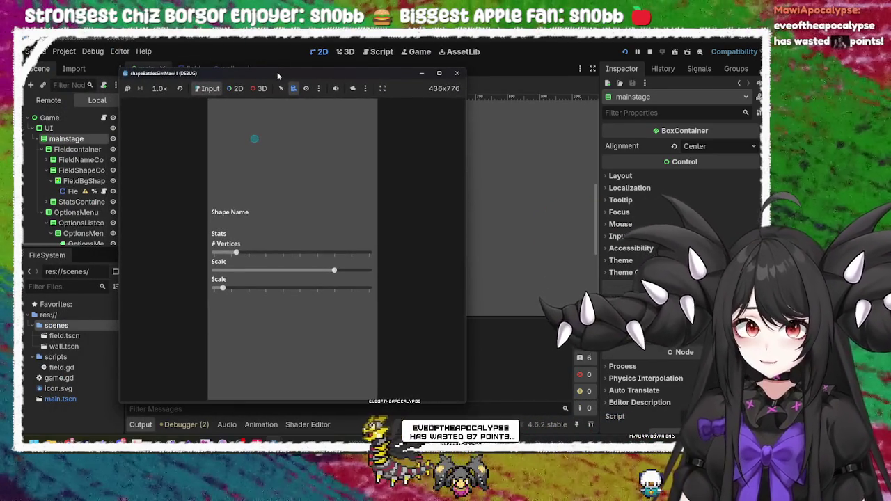
pyautogui.moveTo(278, 75); pyautogui.dragTo(284, 69)
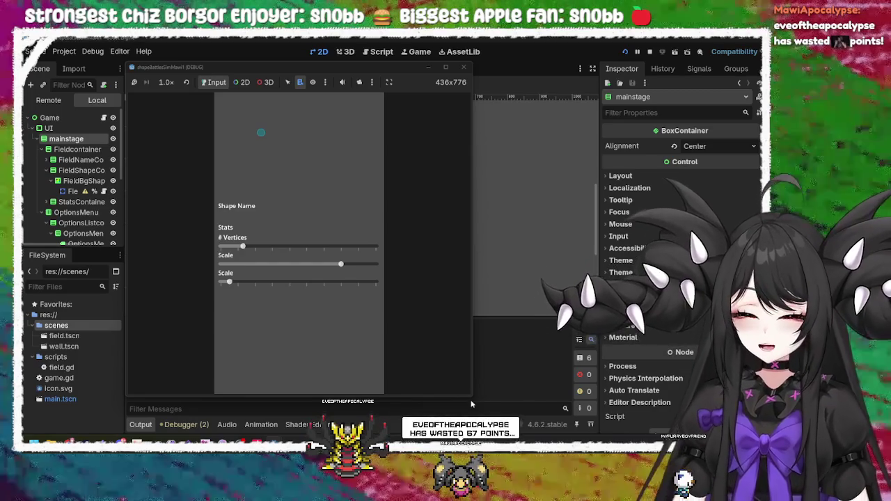
pyautogui.moveTo(471, 403)
pyautogui.mouseDown()
pyautogui.moveTo(331, 410)
pyautogui.moveTo(578, 418)
pyautogui.moveTo(219, 313)
pyautogui.moveTo(616, 403)
pyautogui.moveTo(466, 404)
pyautogui.moveTo(519, 437)
pyautogui.moveTo(594, 413)
pyautogui.mouseUp()
# Maximize and restore the game window, shrink it to 421×749, then close it
pyautogui.click(571, 67)
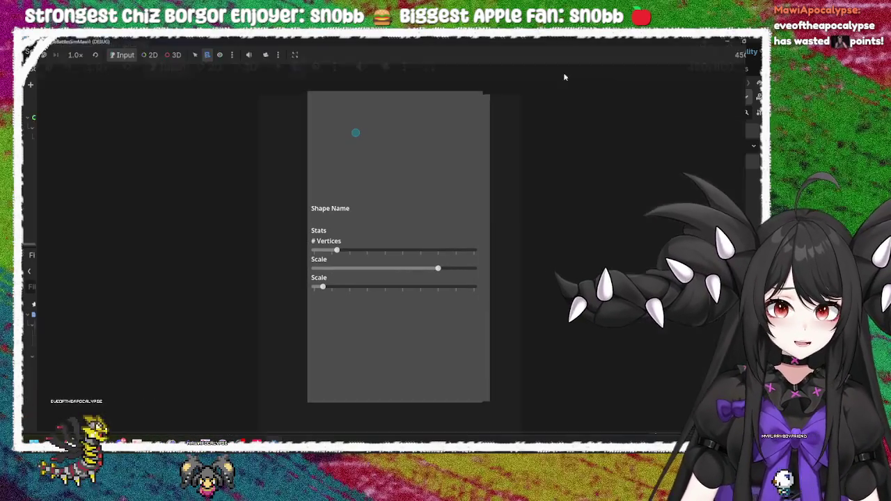
pyautogui.doubleClick(430, 42)
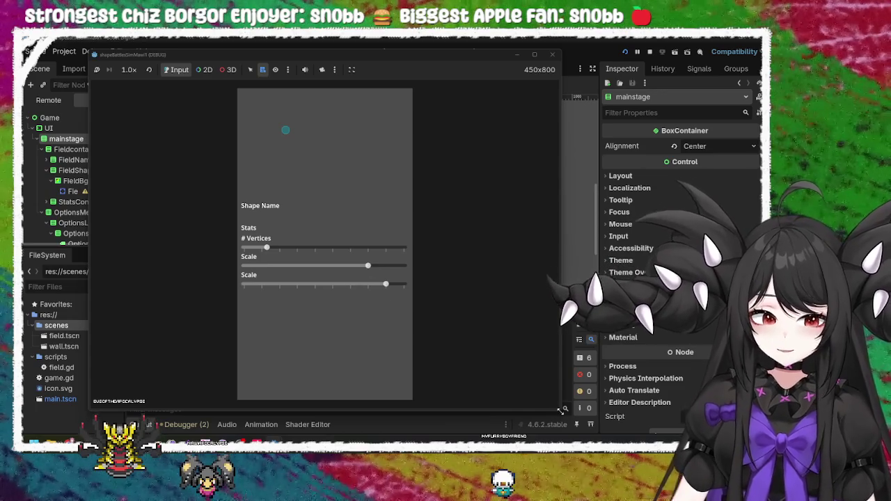
pyautogui.moveTo(561, 411)
pyautogui.mouseDown()
pyautogui.moveTo(407, 398)
pyautogui.moveTo(455, 372)
pyautogui.mouseUp()
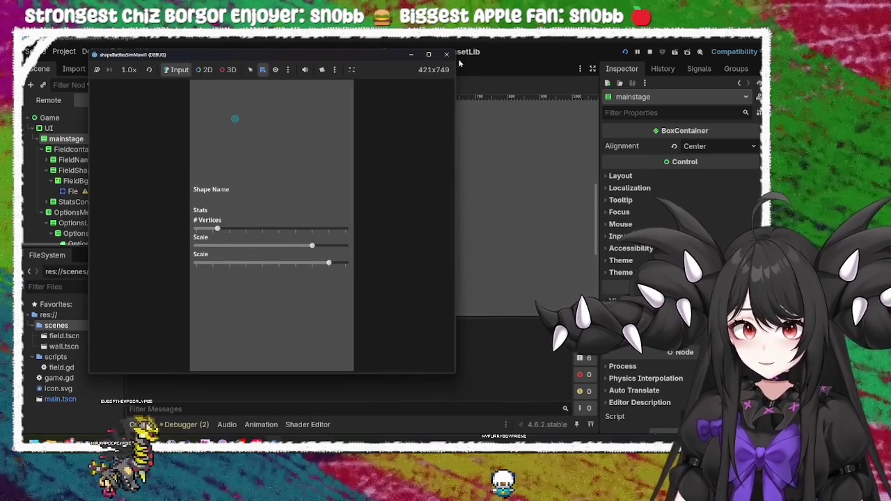
pyautogui.click(446, 55)
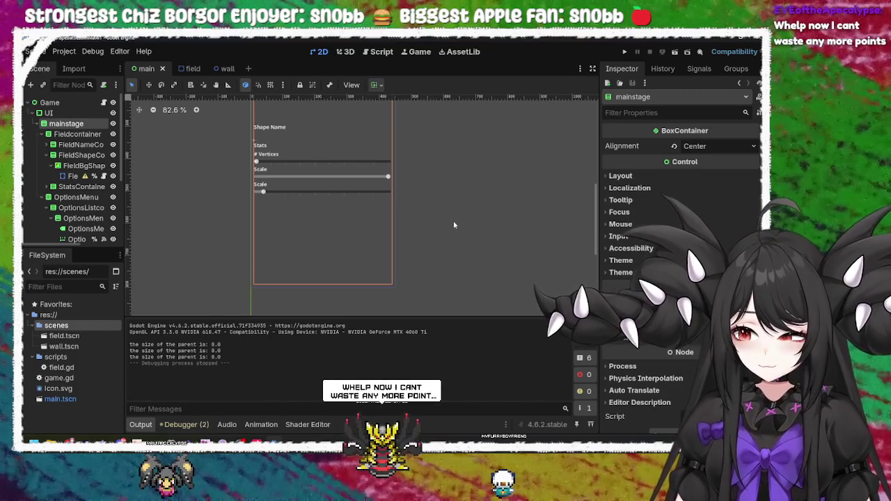
pyautogui.scroll(3, 277, 148)
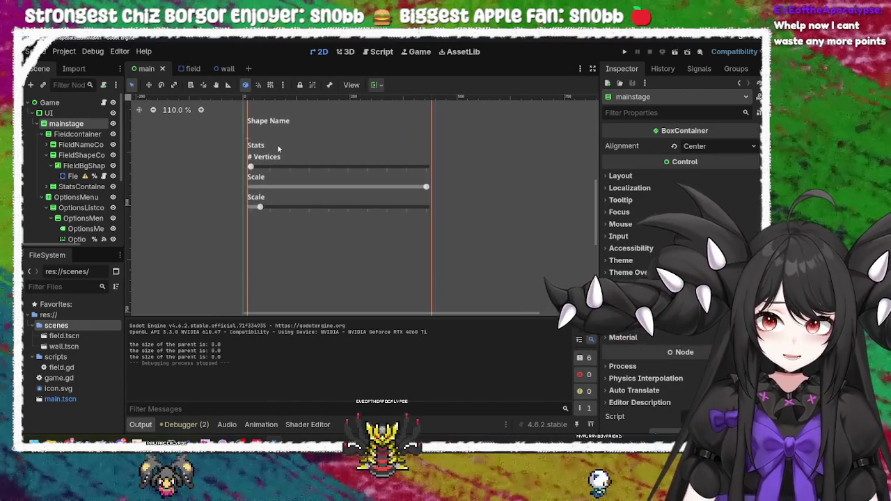
pyautogui.hscroll(1, 284, 153)
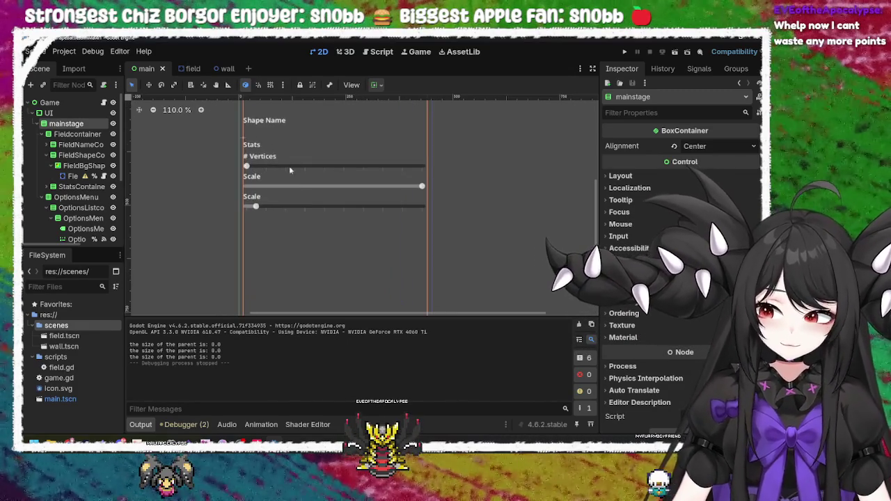
pyautogui.click(471, 190)
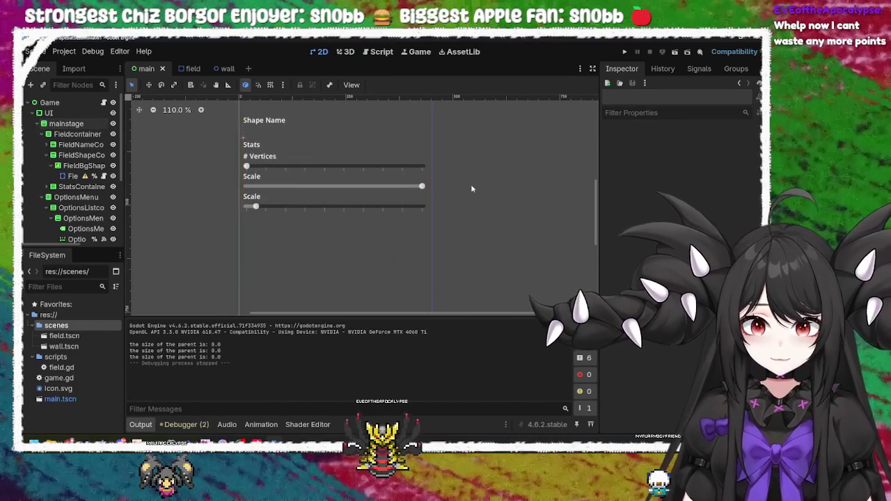
pyautogui.scroll(-5, 470, 183)
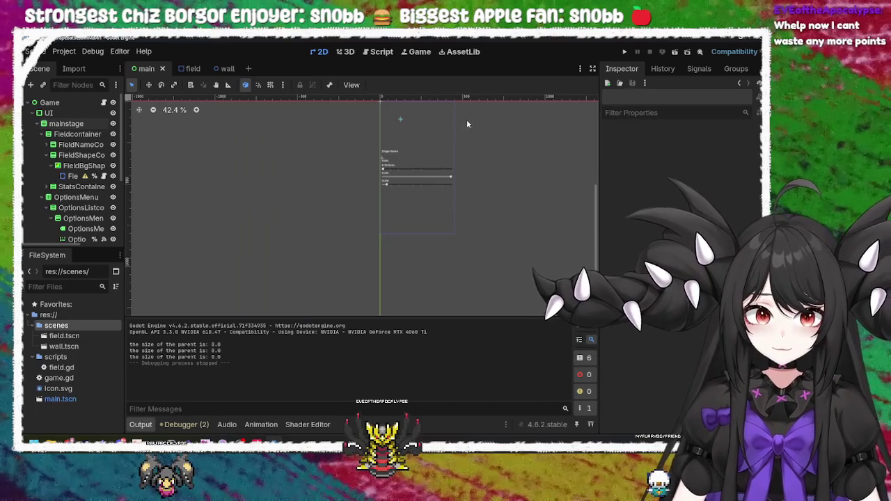
pyautogui.moveTo(597, 209); pyautogui.dragTo(596, 184)
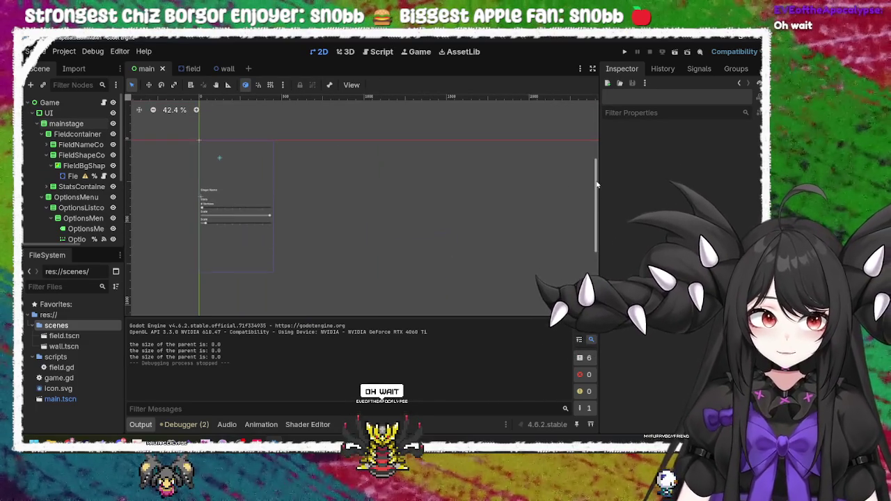
pyautogui.scroll(3, 576, 178)
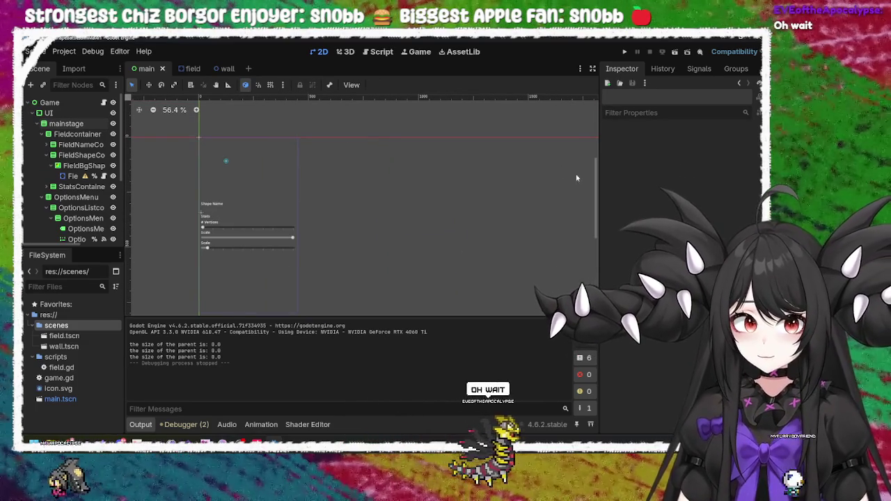
pyautogui.moveTo(361, 222); pyautogui.dragTo(381, 206)
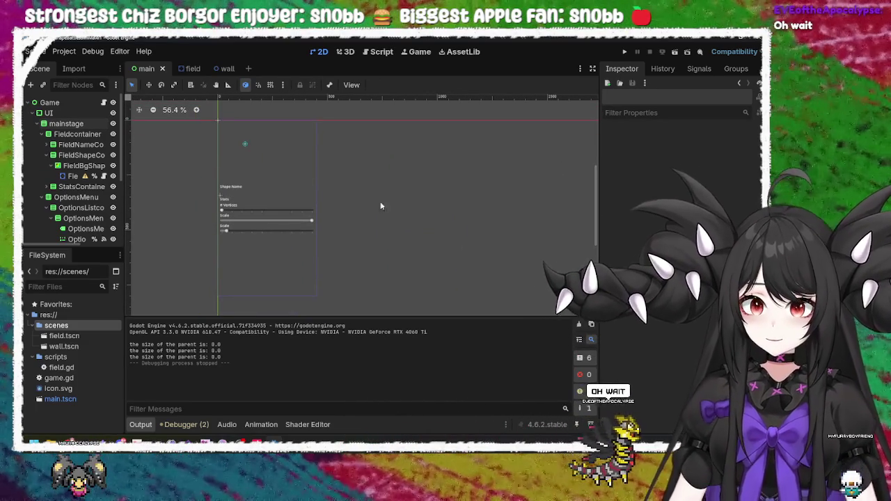
pyautogui.click(70, 178)
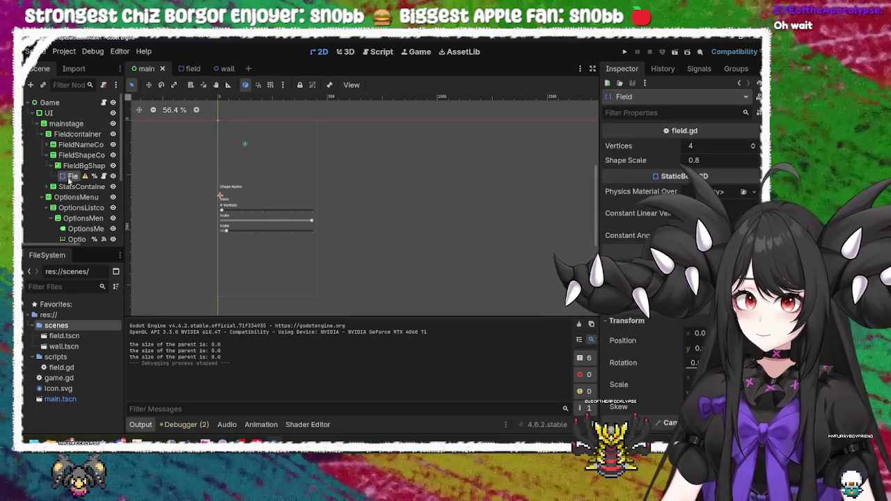
pyautogui.click(348, 208)
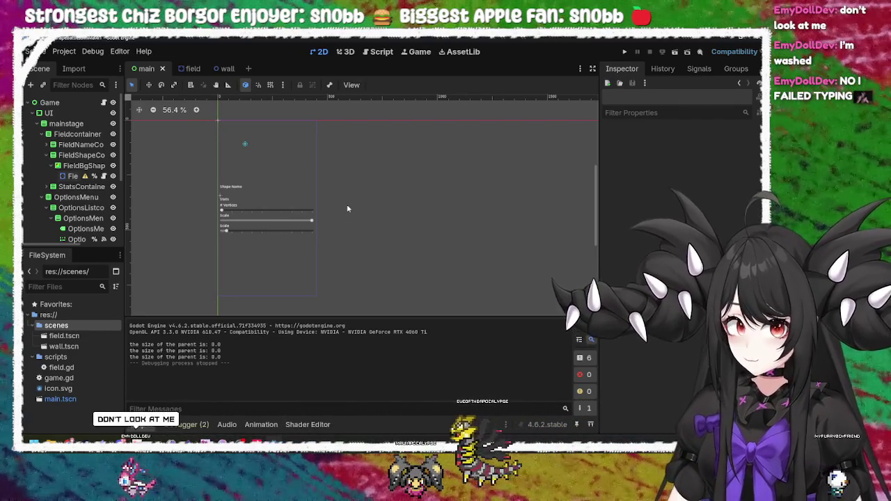
pyautogui.hotkey('alt', 'Tab')
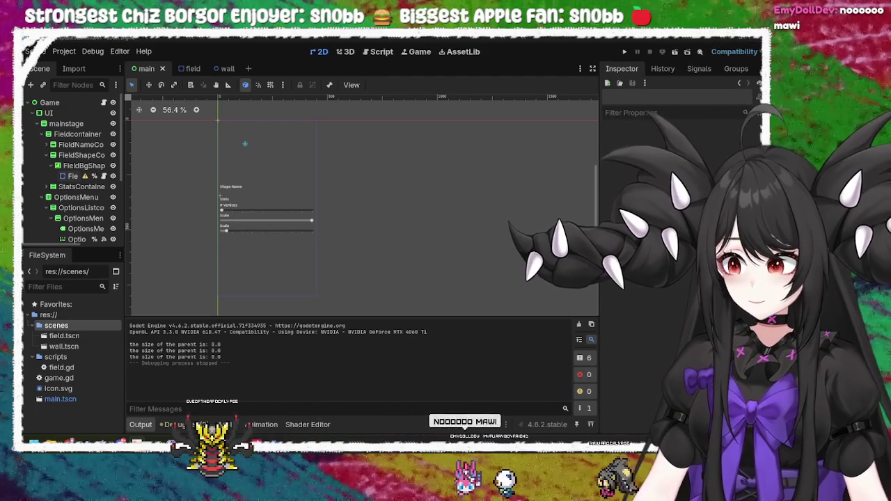
pyautogui.hotkey('alt', 'Tab')
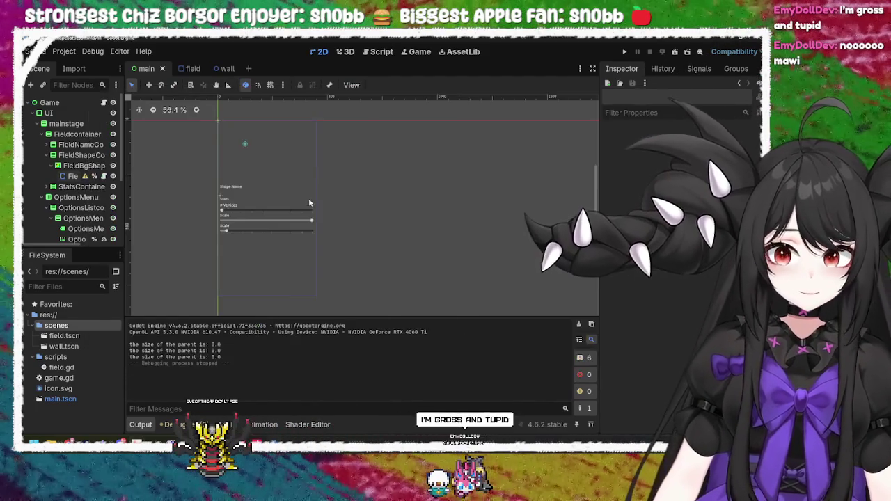
pyautogui.hotkey('alt', 'Tab')
pyautogui.click(334, 240)
pyautogui.hotkey('alt', 'Tab')
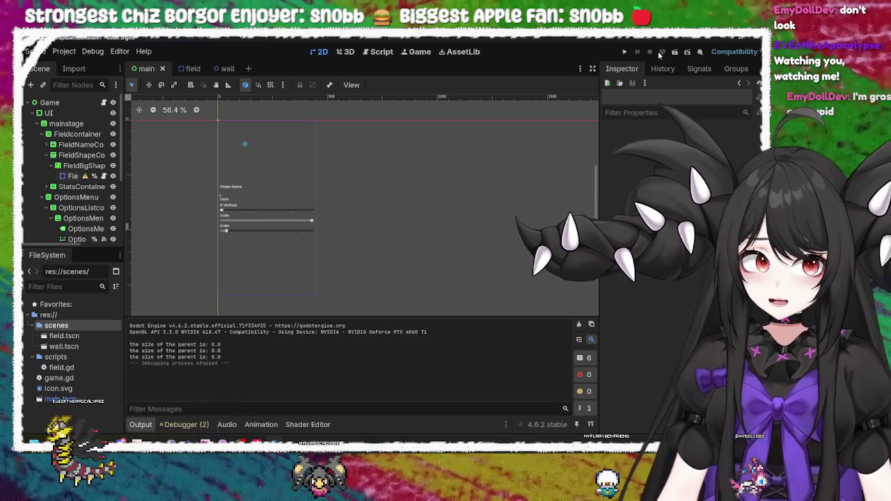
# Run the game, drag the # Vertices slider, stop it, then select mainstage and Field
pyautogui.click(624, 52)
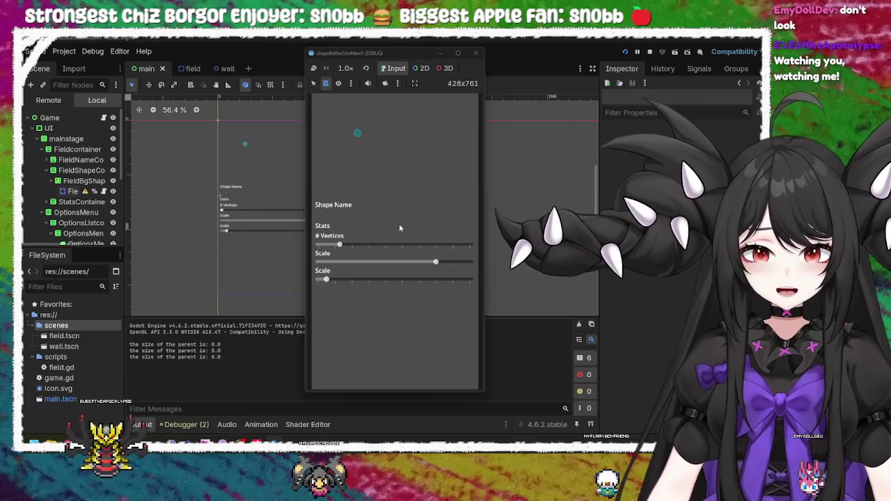
pyautogui.moveTo(339, 245)
pyautogui.mouseDown()
pyautogui.moveTo(448, 246)
pyautogui.moveTo(387, 248)
pyautogui.mouseUp()
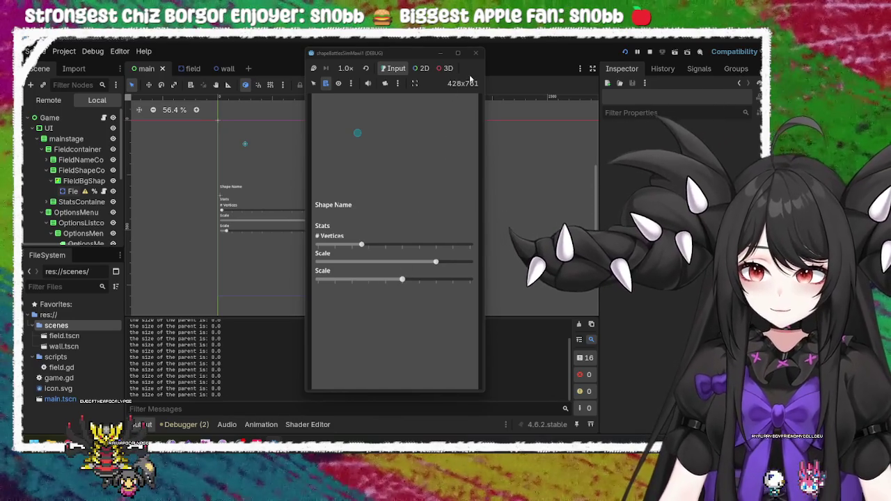
pyautogui.click(477, 54)
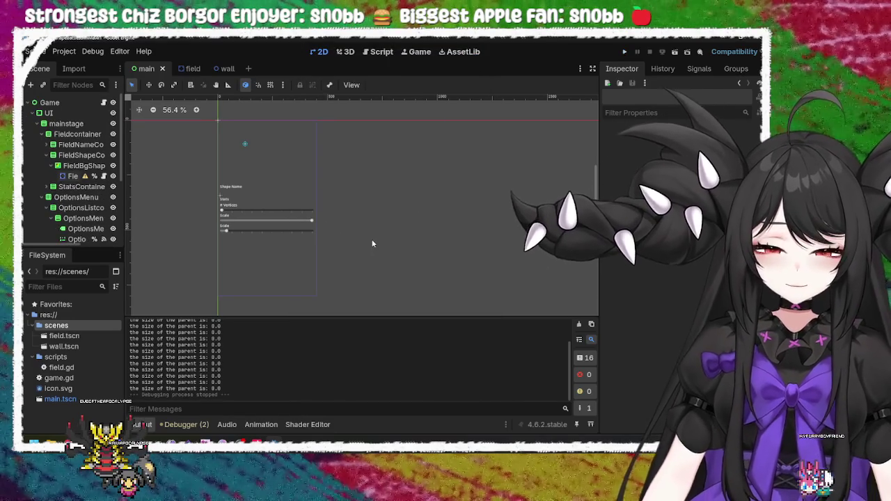
pyautogui.click(262, 169)
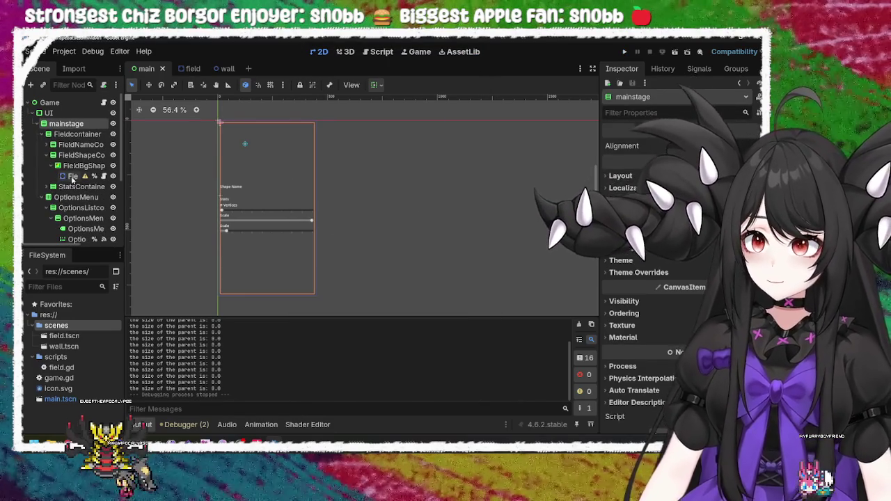
pyautogui.click(72, 177)
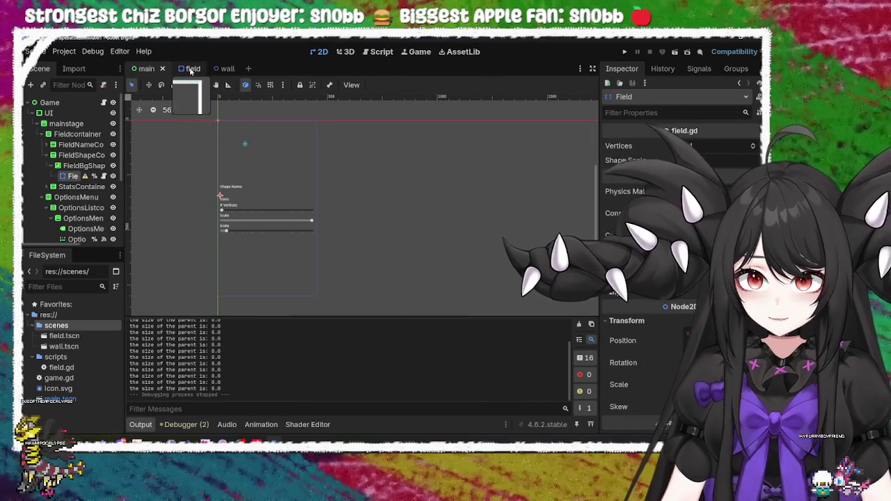
# Open the field scene, run and close the game, and frame the square outline
pyautogui.click(191, 69)
pyautogui.scroll(-2, 187, 160)
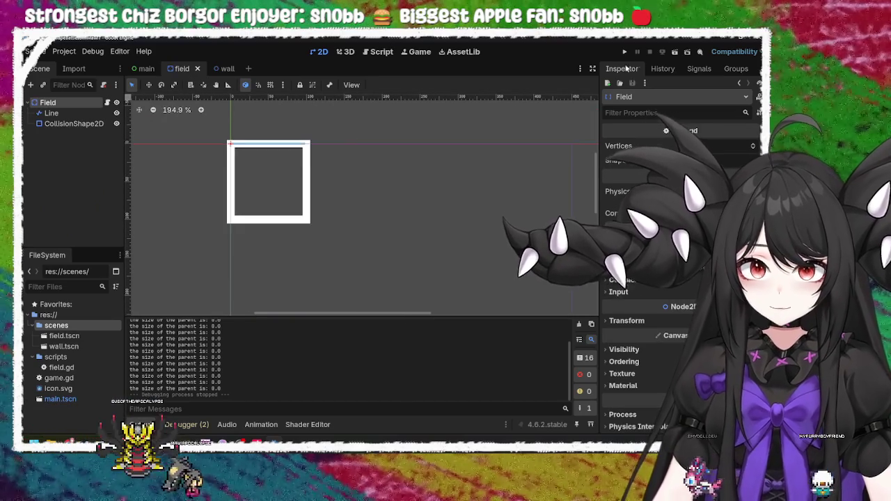
pyautogui.click(626, 52)
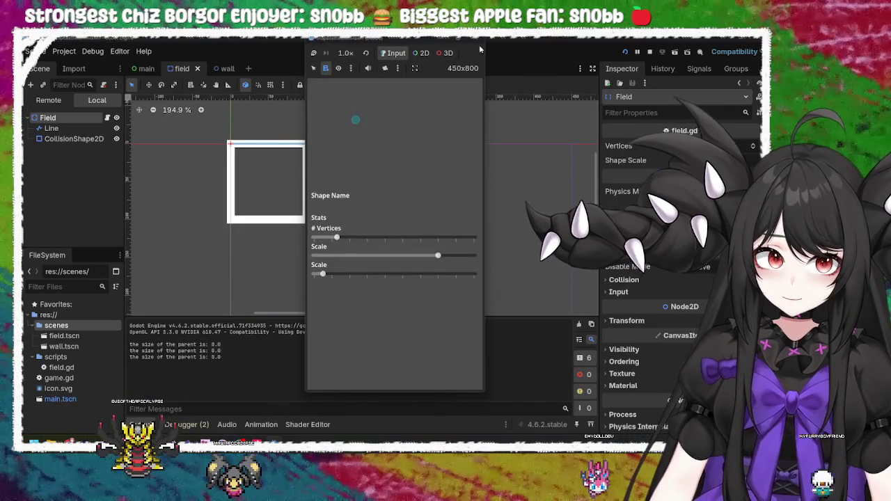
pyautogui.click(475, 39)
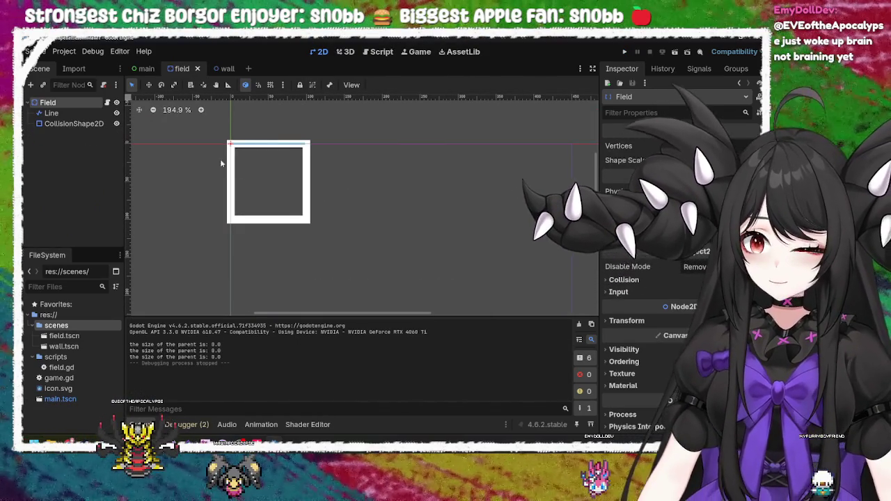
pyautogui.scroll(-5, 321, 196)
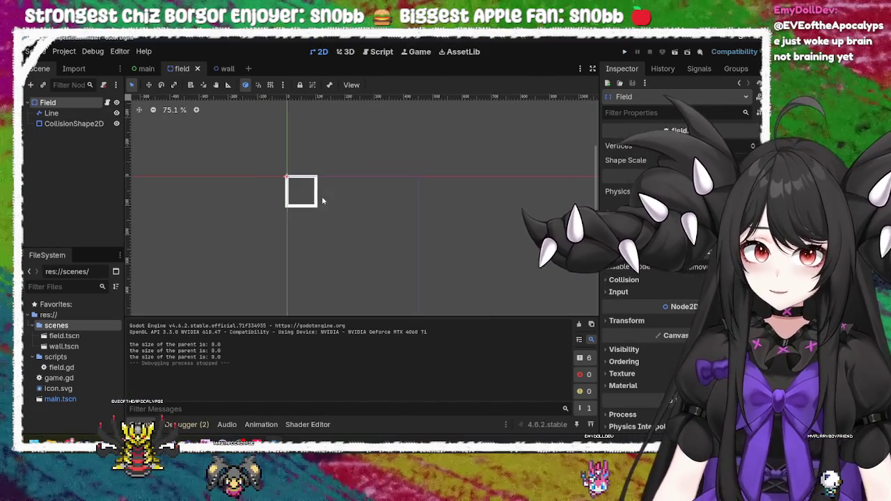
pyautogui.scroll(2, 318, 243)
pyautogui.scroll(-3, 320, 236)
pyautogui.scroll(-1, 320, 235)
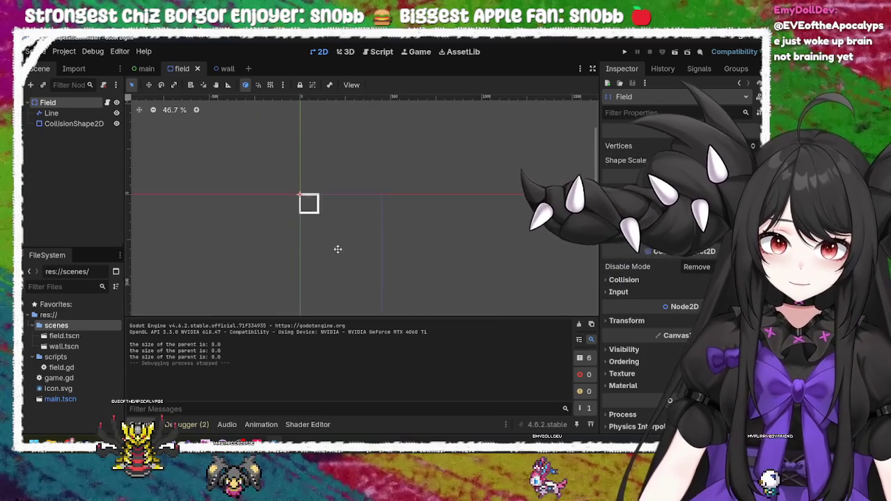
pyautogui.moveTo(338, 249)
pyautogui.mouseDown()
pyautogui.moveTo(337, 190)
pyautogui.moveTo(354, 183)
pyautogui.moveTo(360, 205)
pyautogui.moveTo(340, 248)
pyautogui.moveTo(381, 169)
pyautogui.moveTo(353, 218)
pyautogui.mouseUp()
pyautogui.scroll(1, 315, 193)
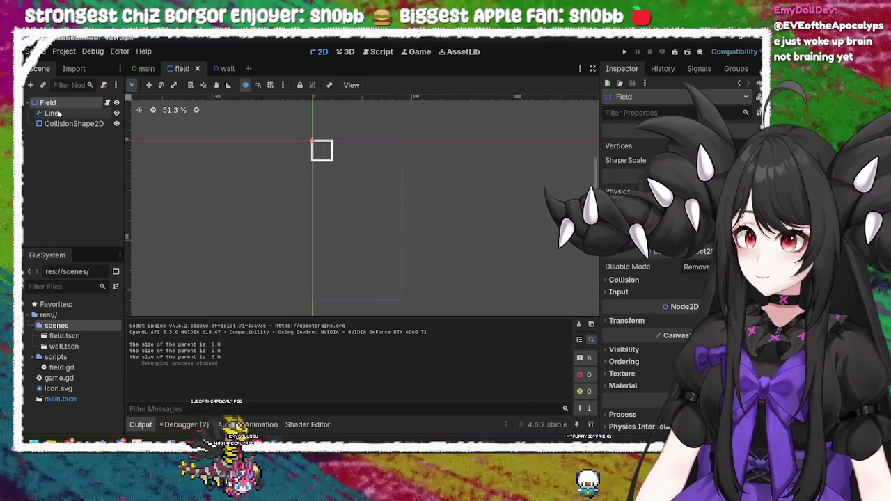
# Inspect the Line and CollisionShape2D nodes, then switch to the main scene
pyautogui.click(52, 114)
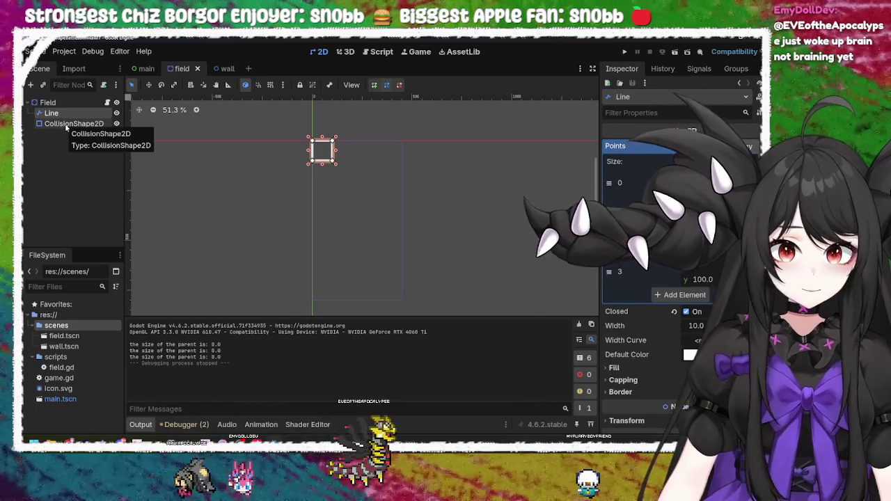
pyautogui.click(69, 125)
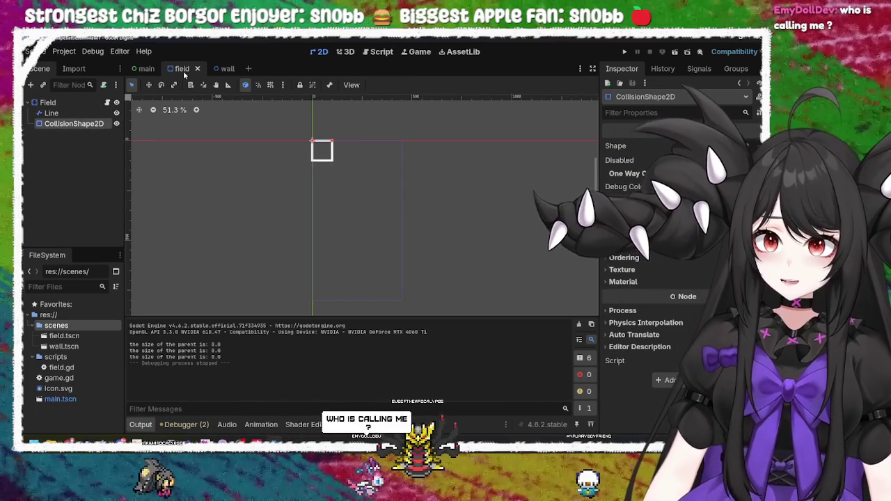
pyautogui.click(89, 112)
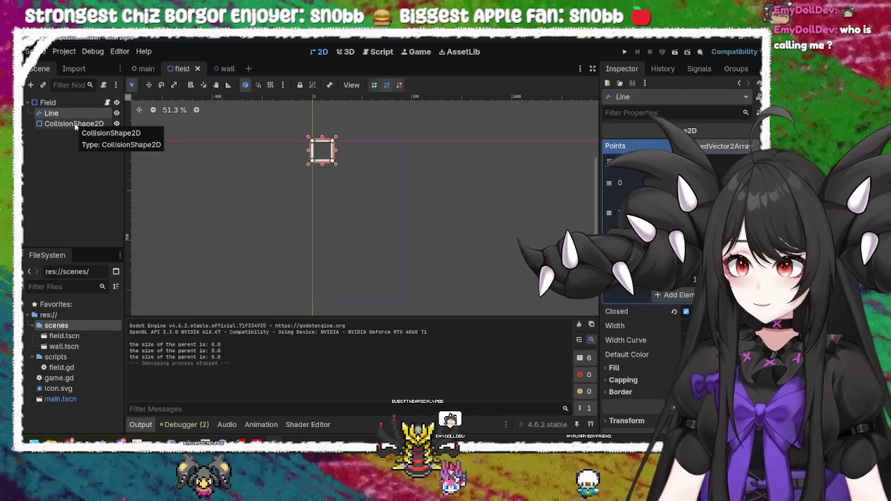
pyautogui.click(75, 123)
pyautogui.click(75, 114)
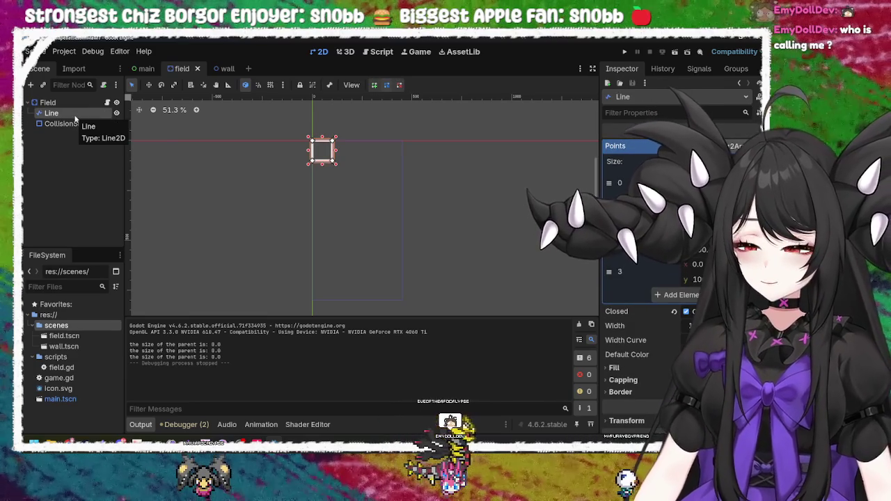
pyautogui.click(145, 69)
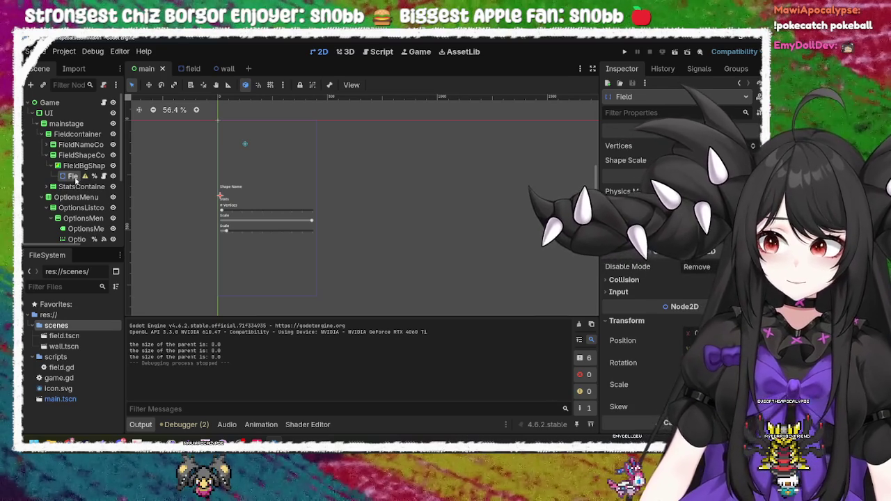
# Toggle FieldBgShape's Clip Contents, give it a Custom Minimum Size, and test-run the game
pyautogui.click(76, 167)
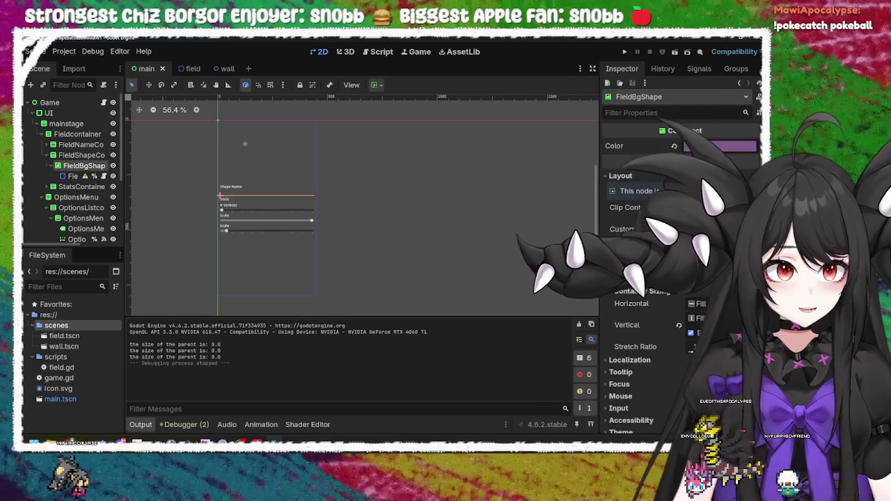
pyautogui.click(692, 207)
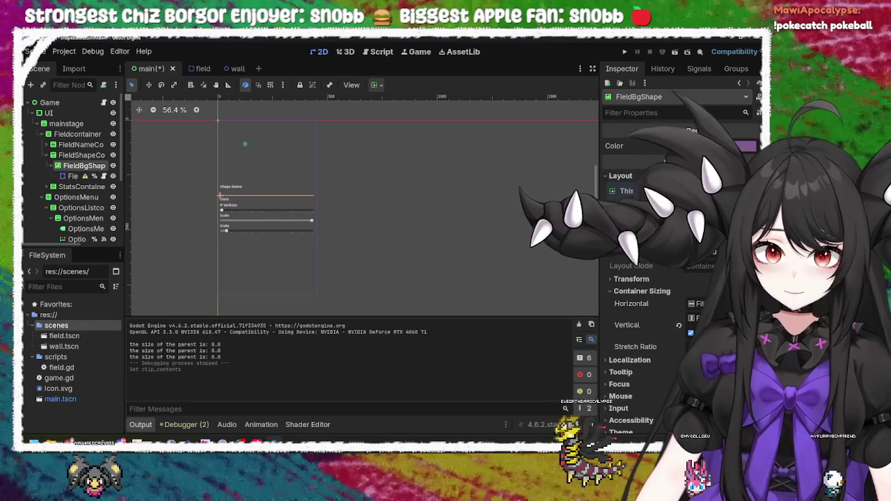
pyautogui.click(693, 207)
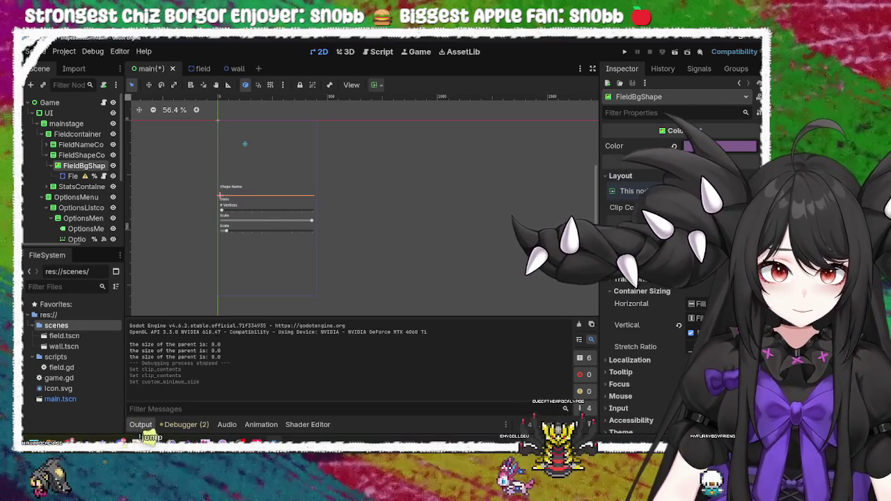
pyautogui.click(696, 279)
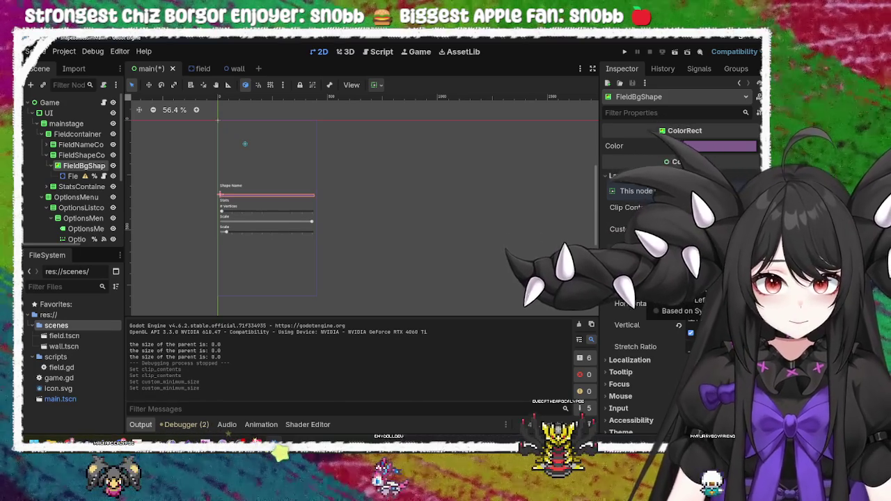
pyautogui.click(625, 52)
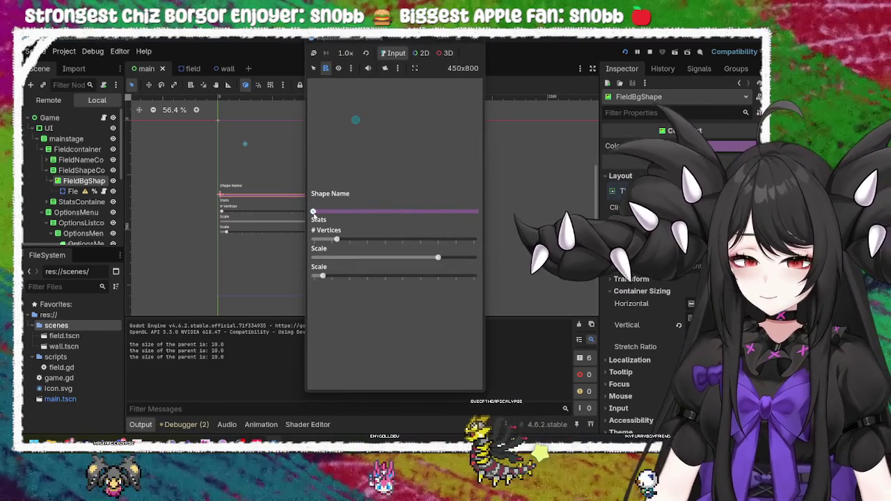
pyautogui.click(475, 54)
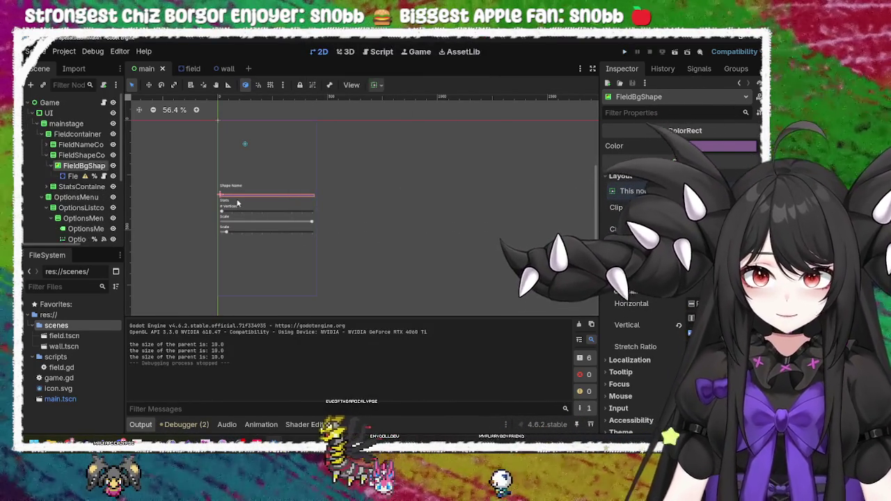
pyautogui.click(245, 200)
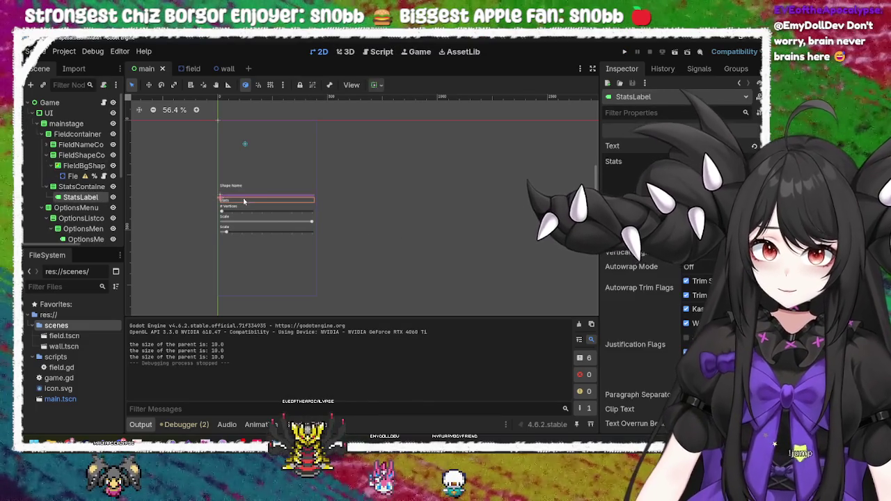
pyautogui.click(245, 199)
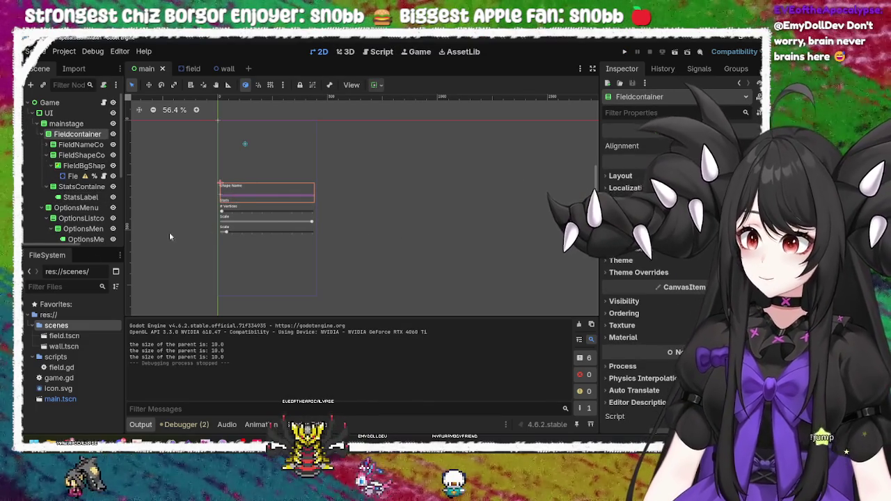
pyautogui.click(75, 155)
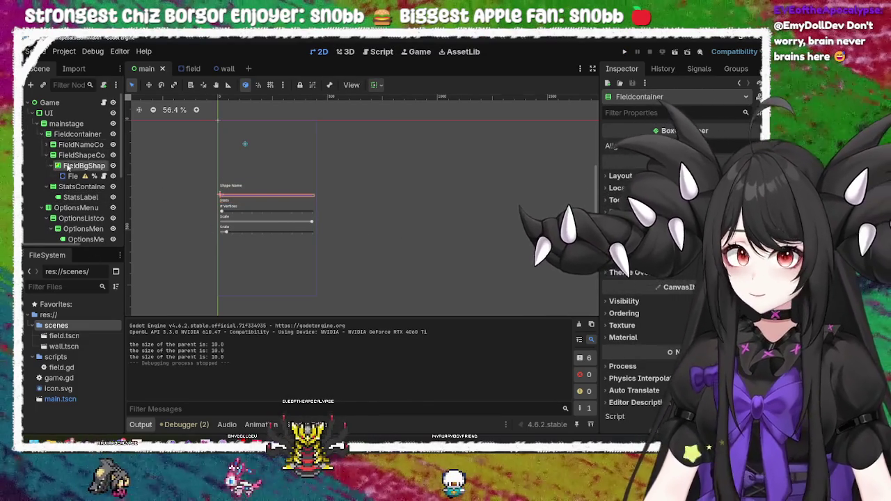
pyautogui.click(75, 166)
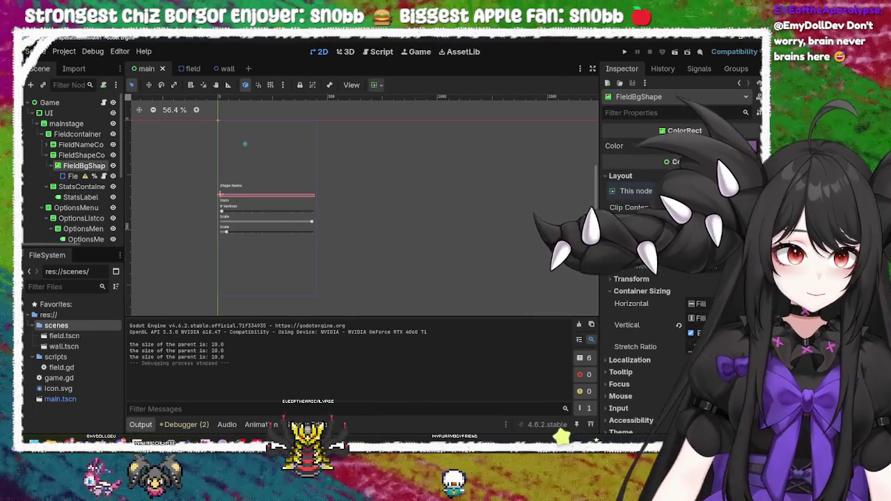
pyautogui.click(373, 85)
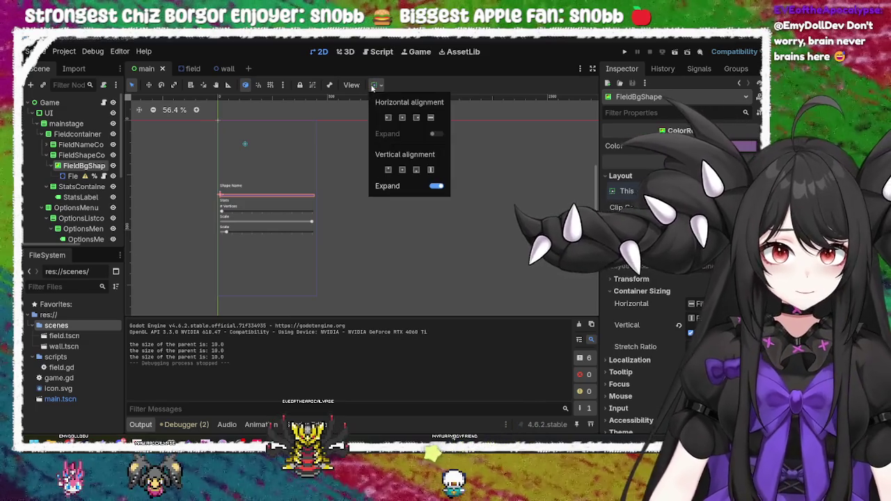
pyautogui.click(435, 186)
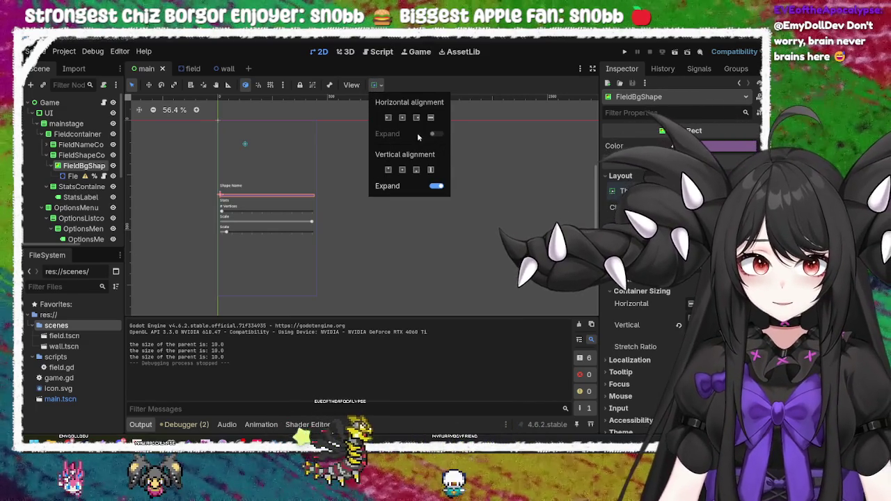
pyautogui.click(435, 186)
pyautogui.click(66, 156)
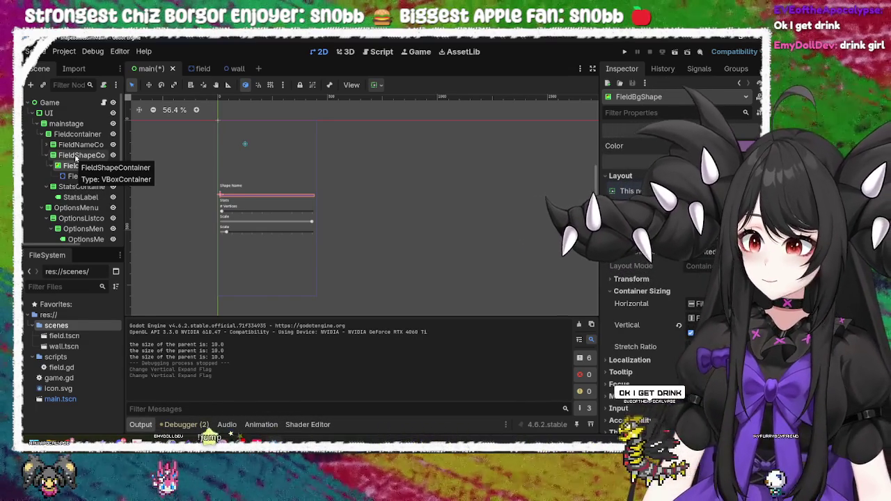
# Reselect FieldShapeContainer in the scene tree and bring up its context menu
pyautogui.rightClick(76, 159)
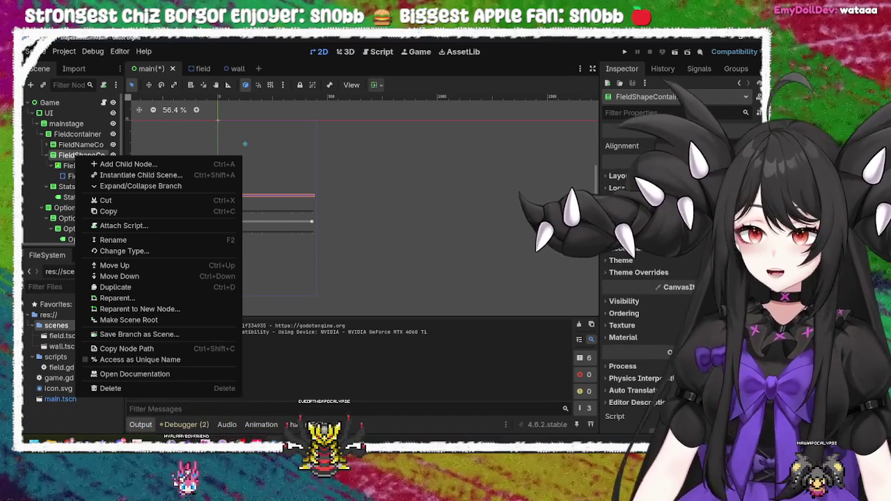
pyautogui.press('Escape')
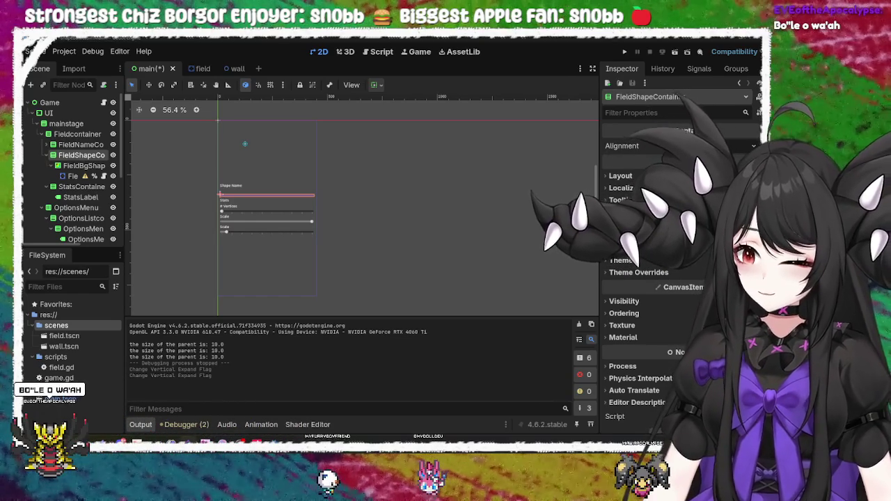
pyautogui.click(348, 168)
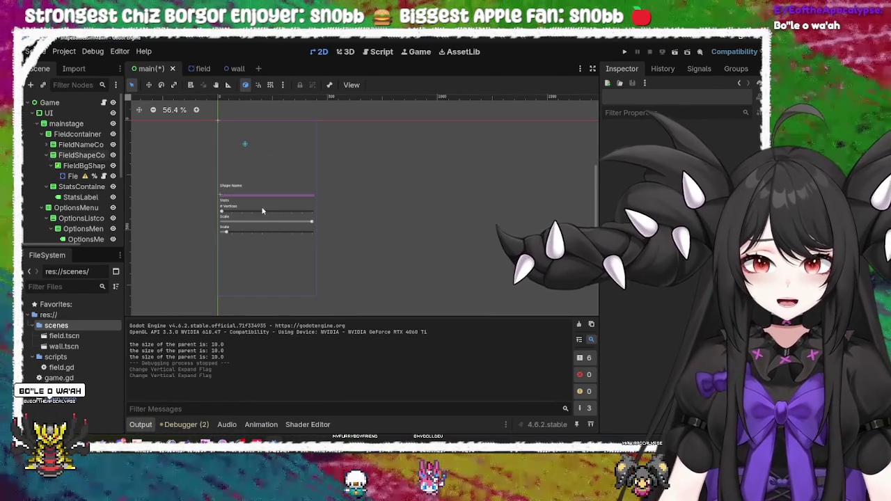
pyautogui.click(260, 195)
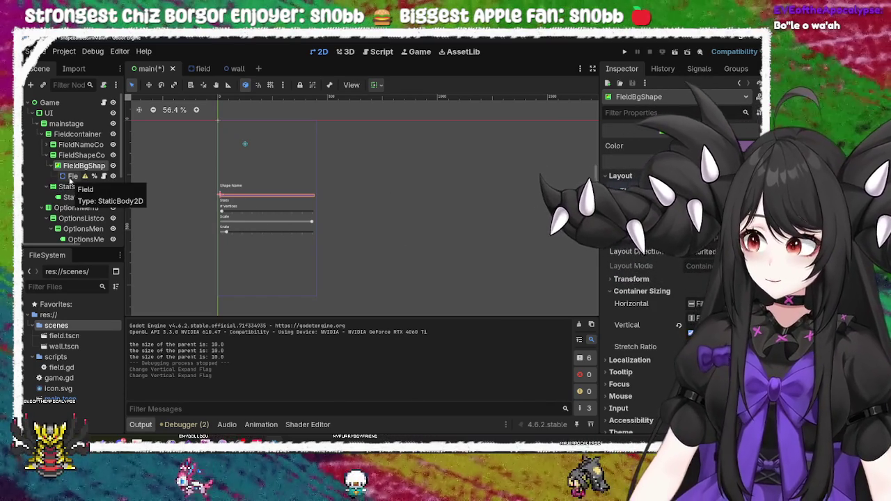
pyautogui.click(75, 154)
pyautogui.rightClick(70, 156)
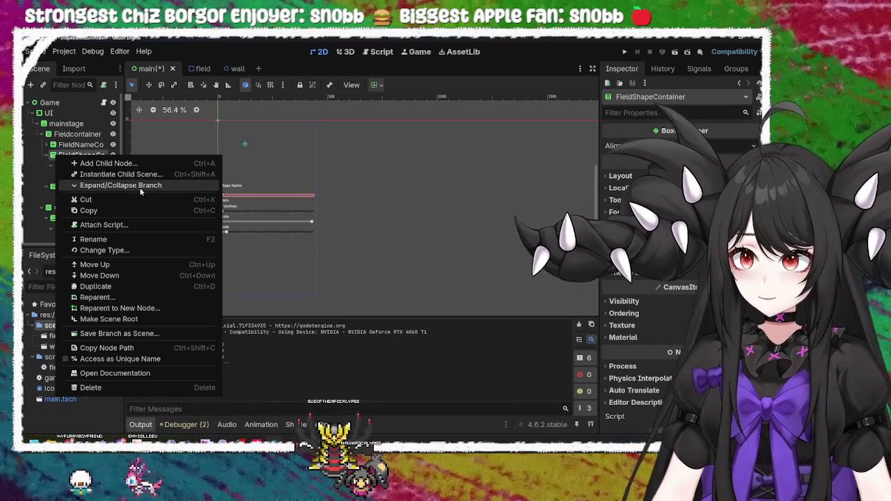
# Change FieldShapeContainer's type to HBoxContainer and dismiss the configuration warning
pyautogui.click(129, 250)
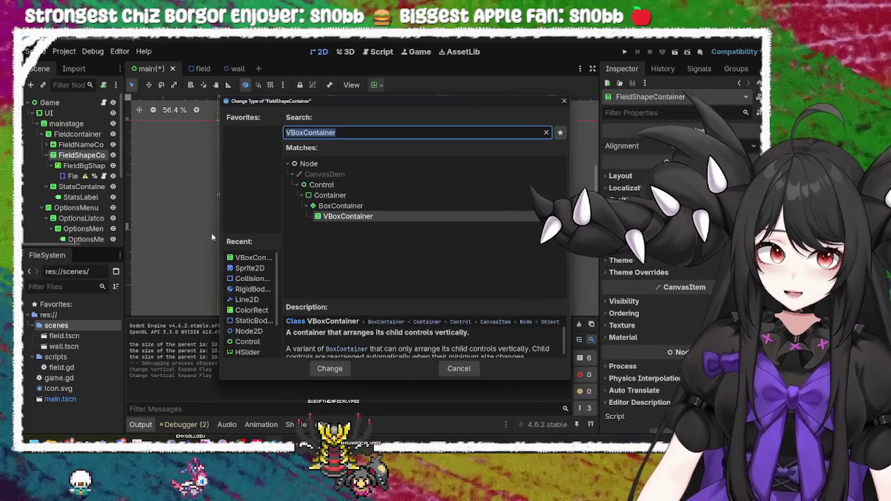
pyautogui.press('BackSpace')
pyautogui.write('hbo')
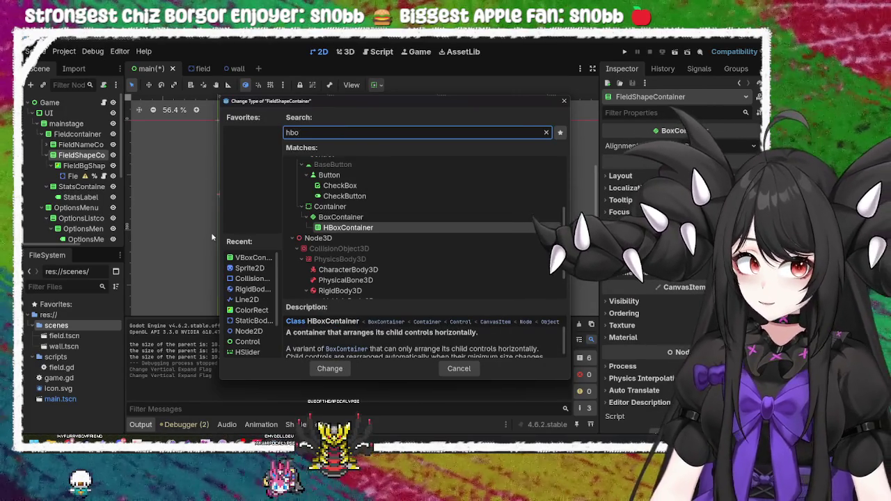
pyautogui.click(337, 228)
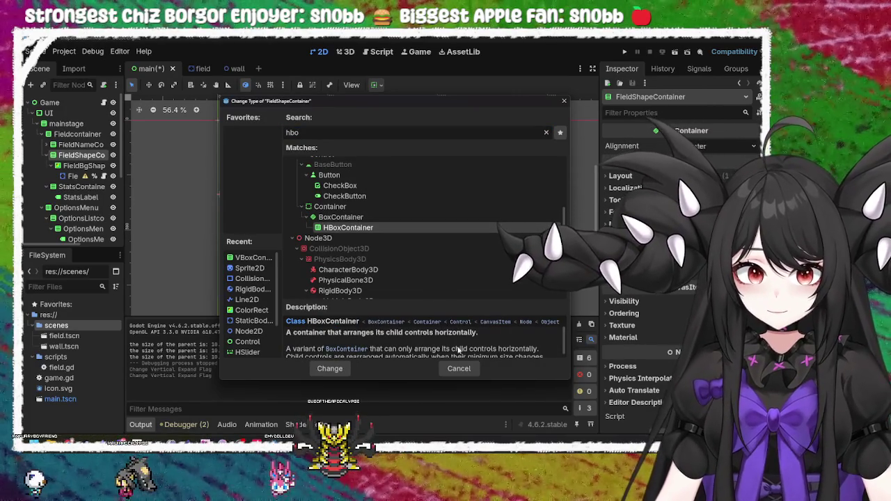
pyautogui.click(346, 369)
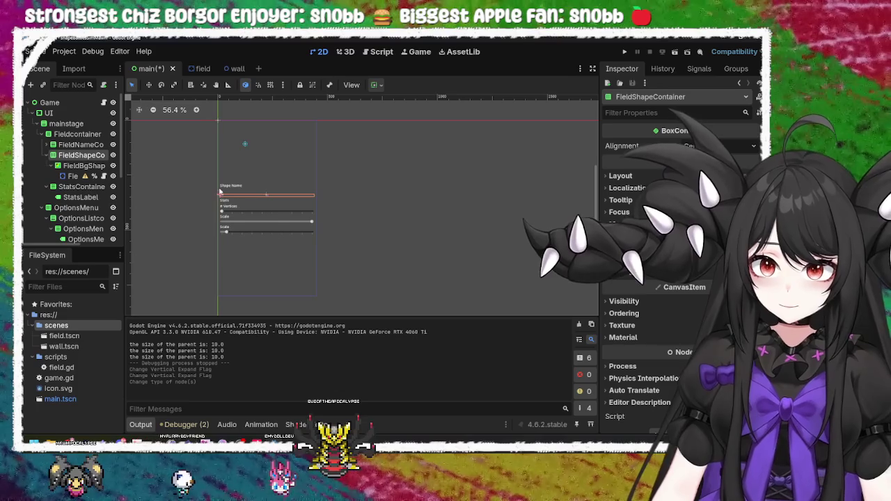
pyautogui.click(87, 176)
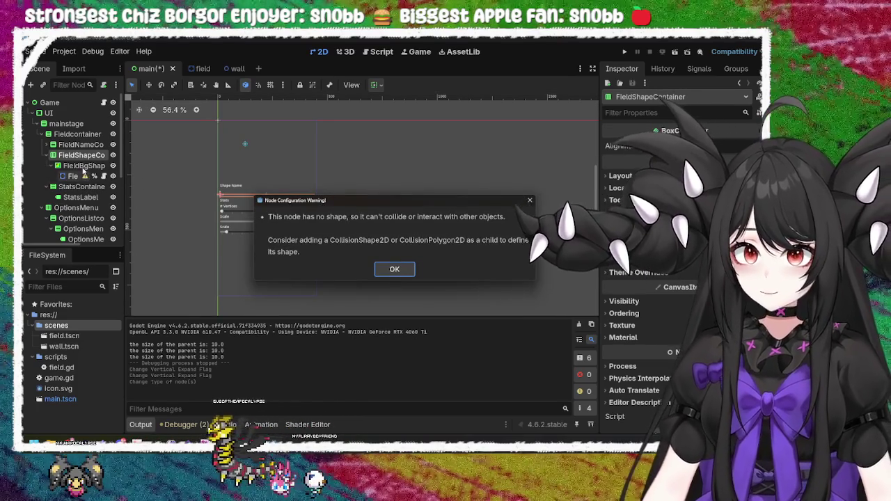
pyautogui.press('Return')
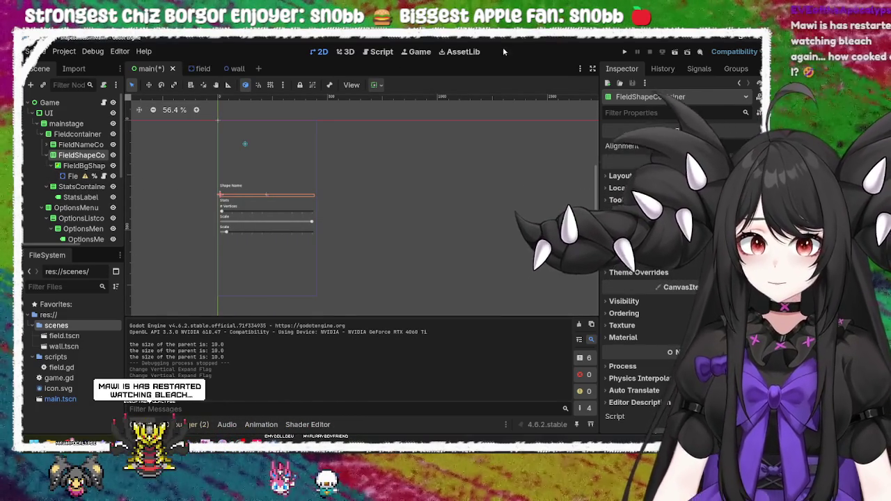
pyautogui.click(623, 52)
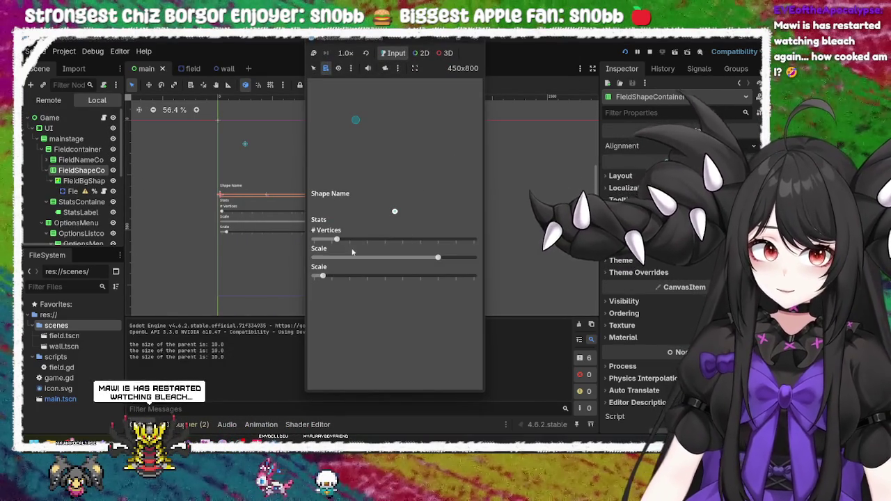
pyautogui.moveTo(337, 239); pyautogui.dragTo(381, 239)
pyautogui.moveTo(322, 276); pyautogui.dragTo(349, 276)
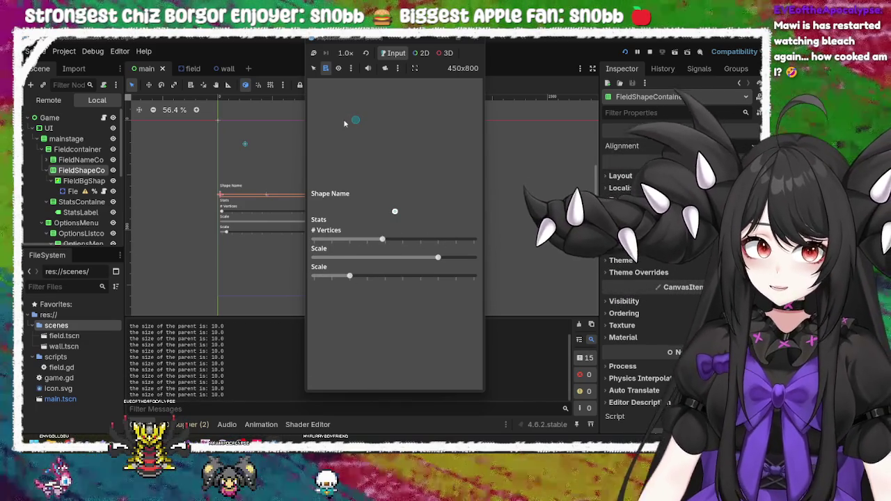
pyautogui.click(476, 41)
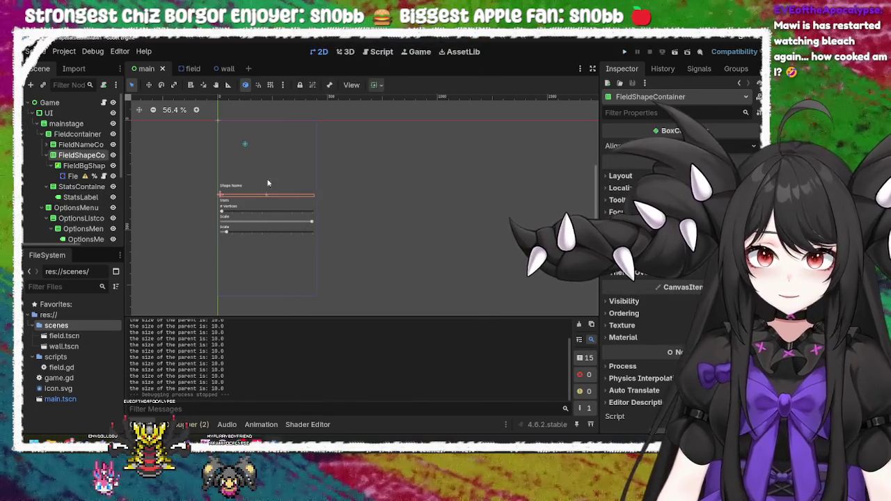
pyautogui.click(226, 180)
pyautogui.scroll(1, 229, 189)
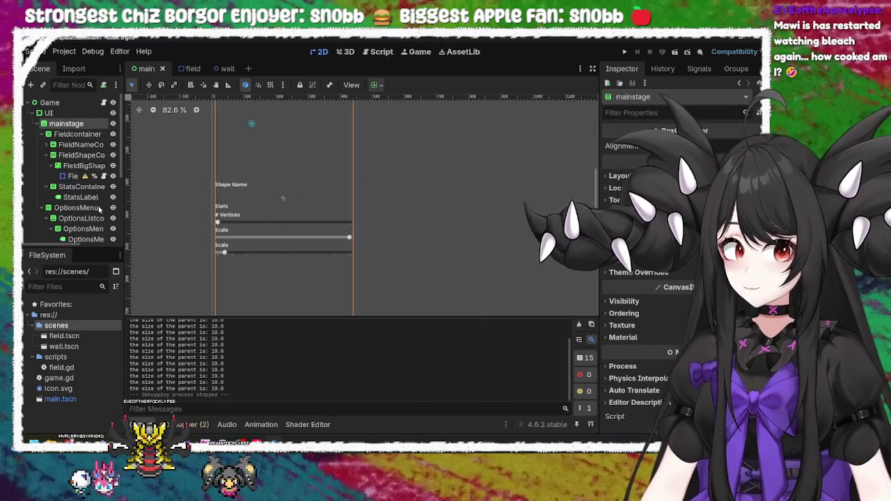
pyautogui.scroll(10, 281, 185)
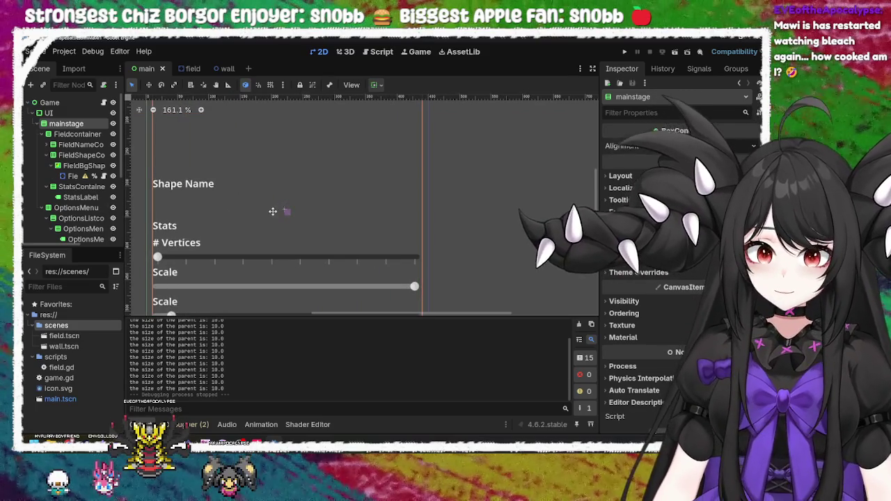
pyautogui.moveTo(282, 210); pyautogui.dragTo(324, 183)
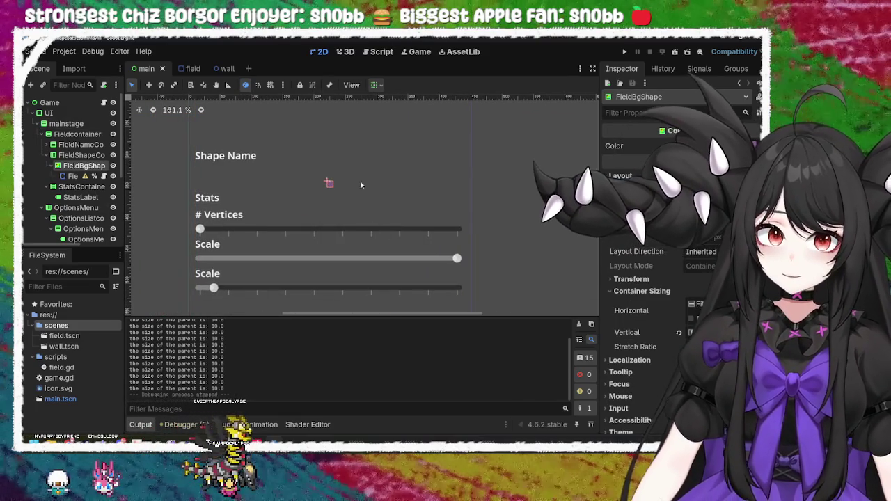
pyautogui.click(81, 154)
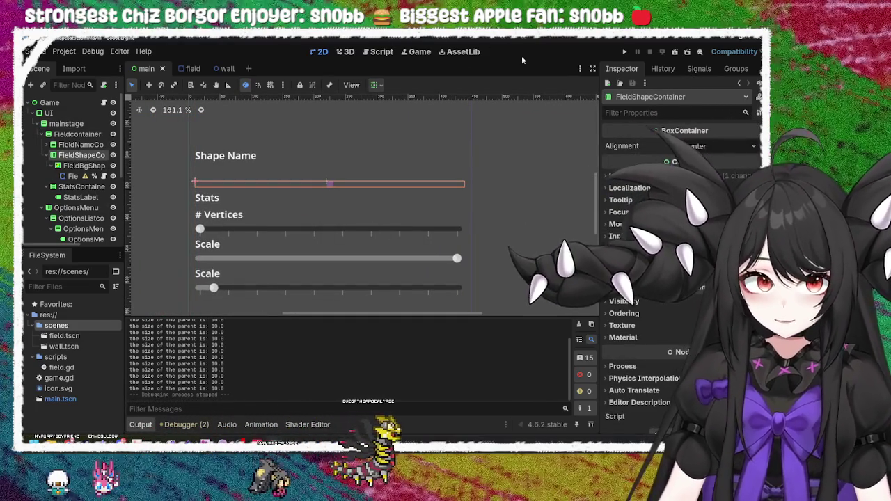
# Toggle FieldShapeContainer's horizontal and vertical Expand size flags, leaving vertical Expand on
pyautogui.click(376, 85)
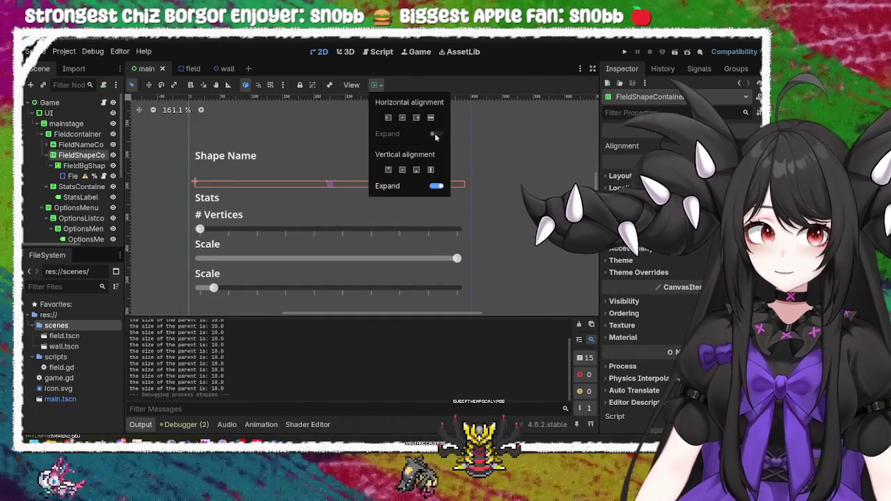
pyautogui.click(434, 133)
pyautogui.click(431, 169)
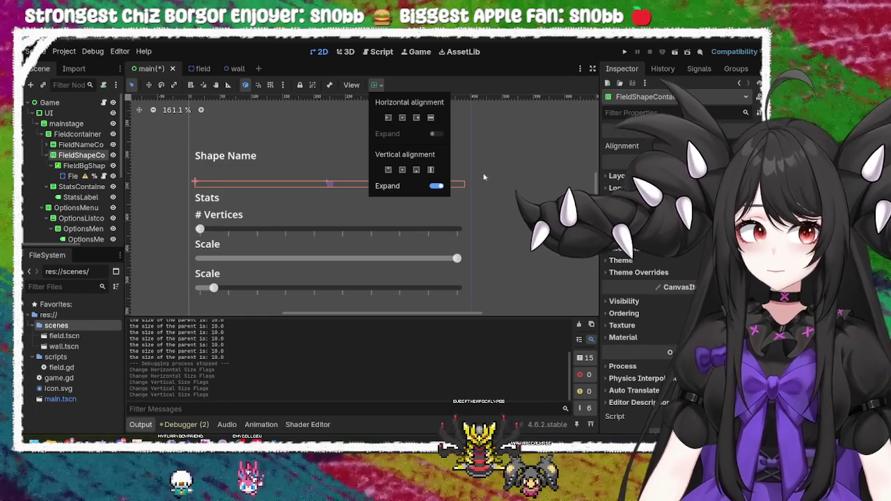
pyautogui.click(493, 183)
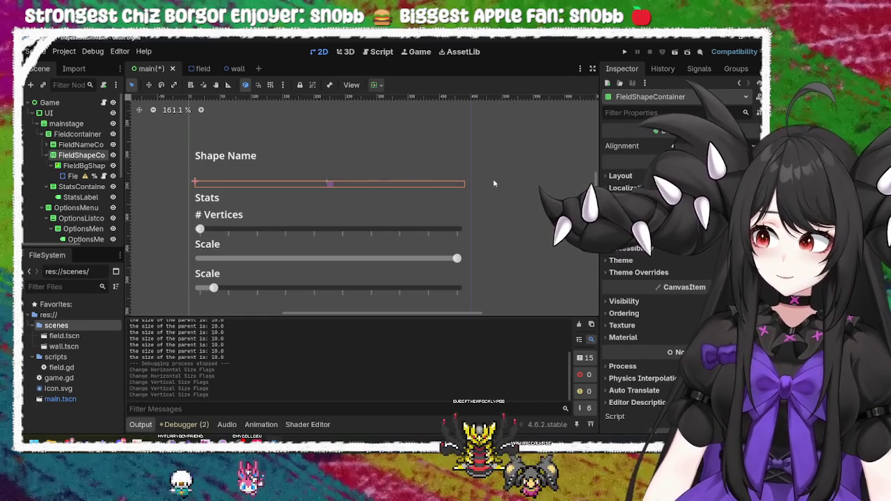
pyautogui.scroll(-5, 494, 183)
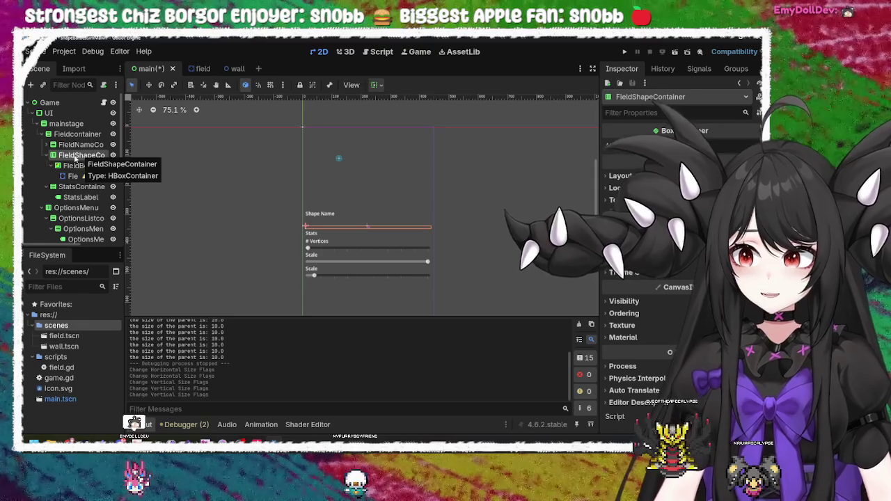
# Change FieldShapeContainer's type to CenterContainer and save the main scene
pyautogui.rightClick(75, 159)
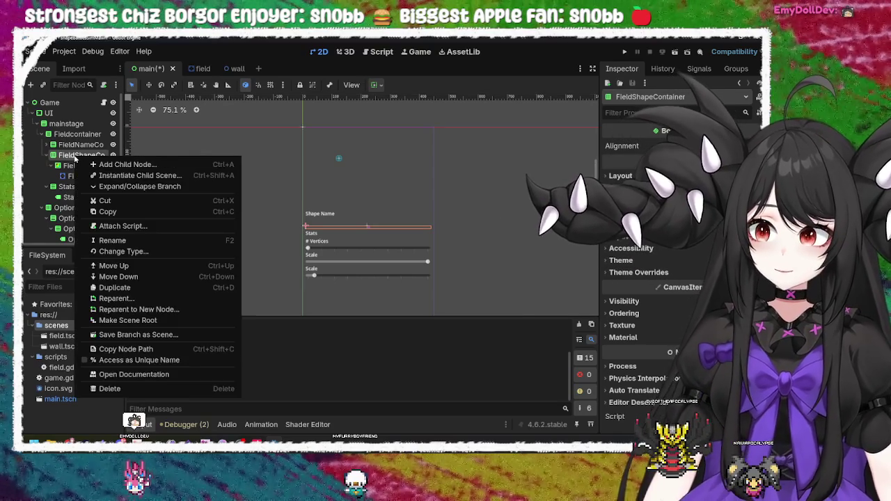
pyautogui.click(115, 251)
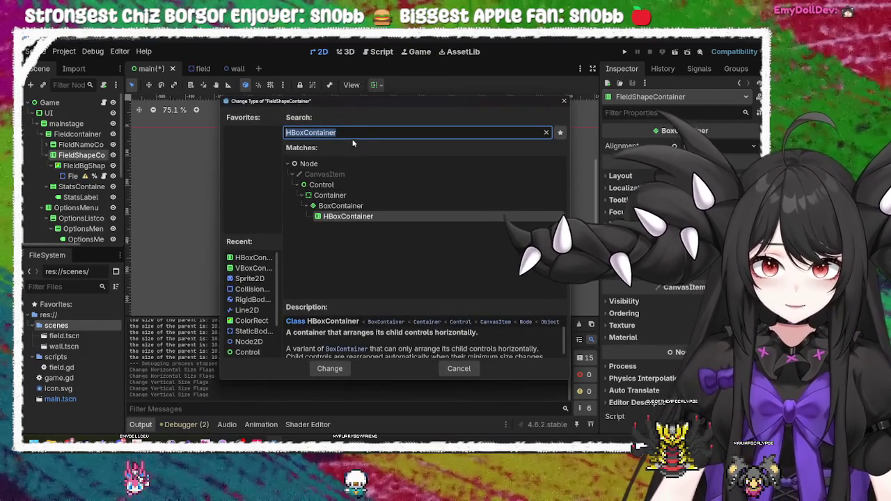
pyautogui.write('cen')
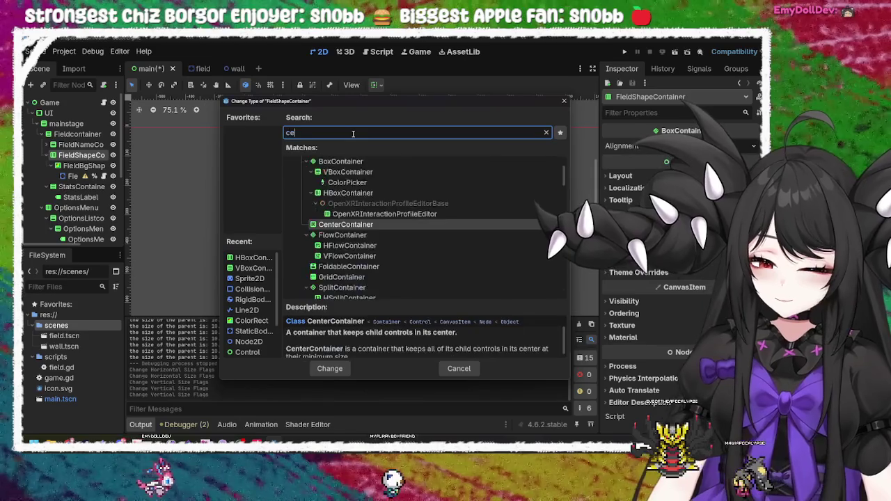
pyautogui.press('Return')
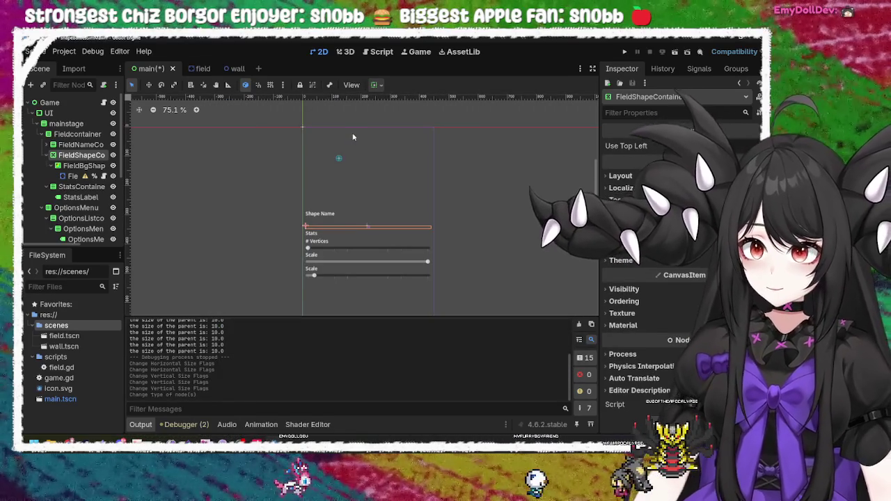
pyautogui.click(258, 201)
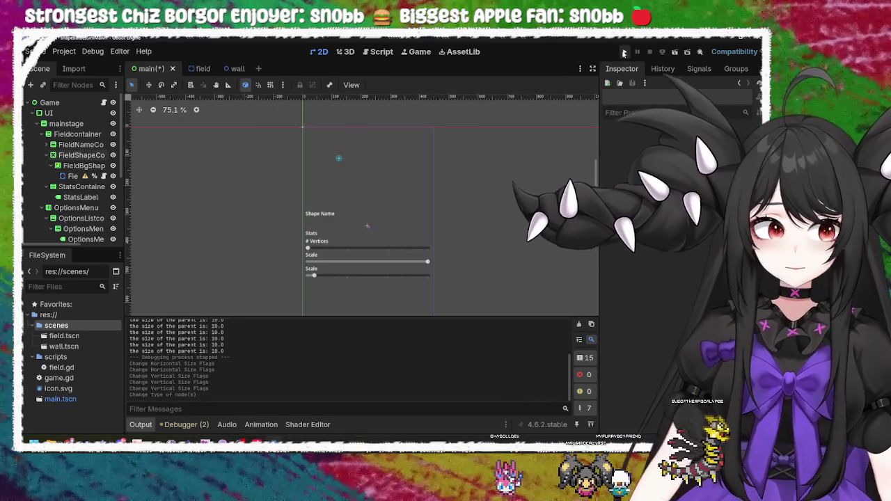
pyautogui.hotkey('ctrl', 's')
# Inspect the CollisionShape2D and RigidBody2D nodes, then run the game with F5
pyautogui.click(339, 157)
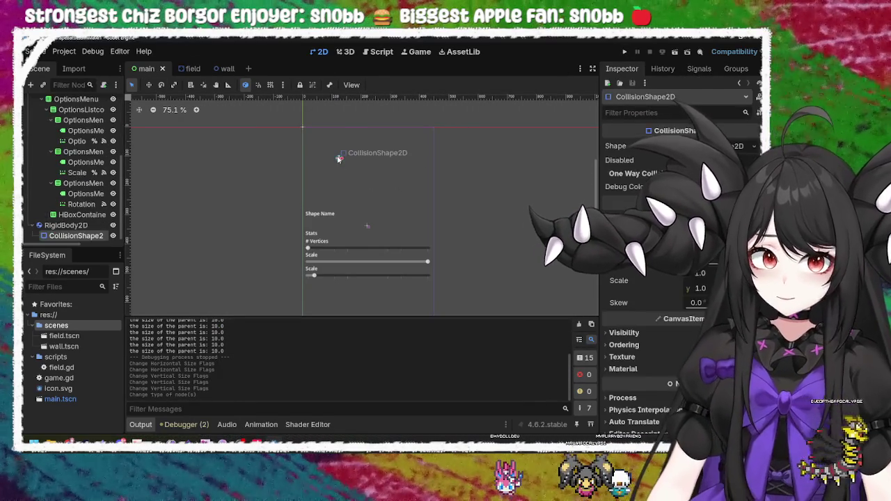
pyautogui.click(341, 162)
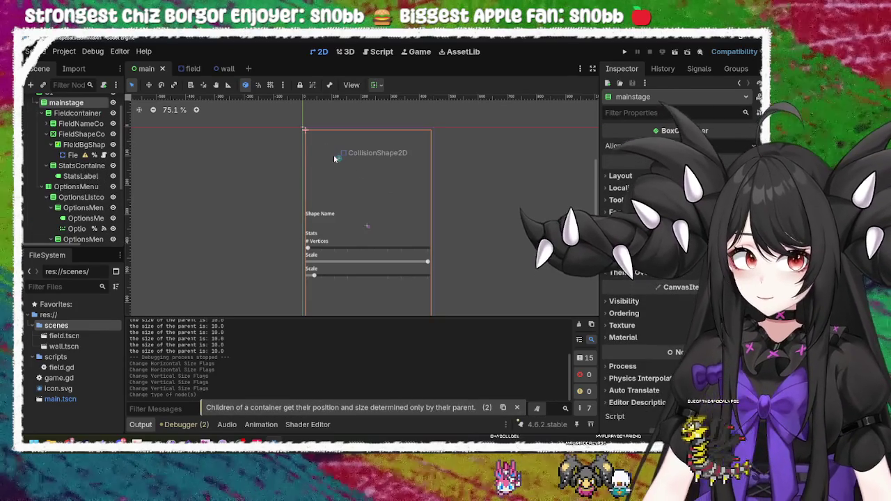
pyautogui.click(339, 159)
pyautogui.click(70, 223)
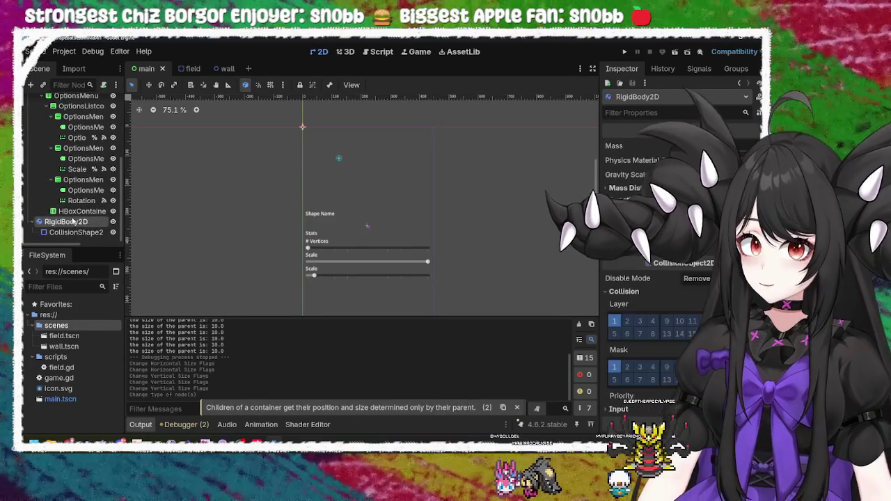
pyautogui.scroll(5, 70, 209)
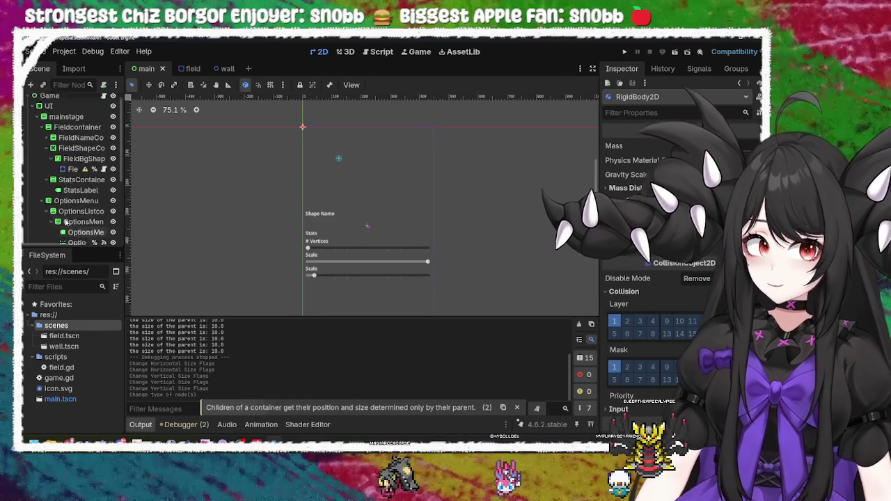
pyautogui.scroll(-4, 62, 177)
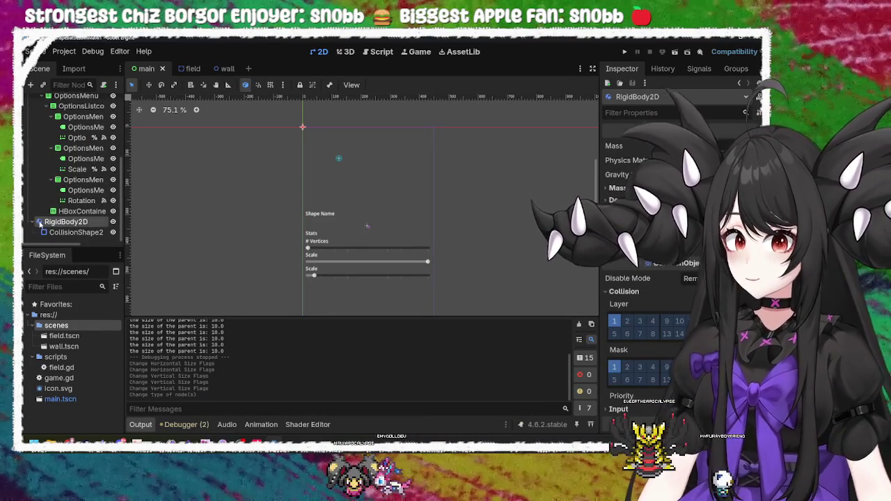
pyautogui.press('F5')
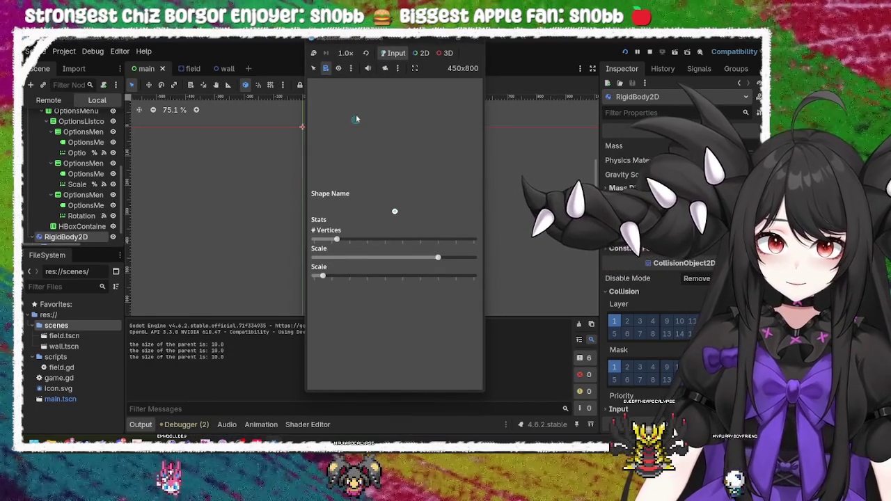
# Stop the game, delete RigidBody2D with its children, and test-run the game again
pyautogui.click(476, 40)
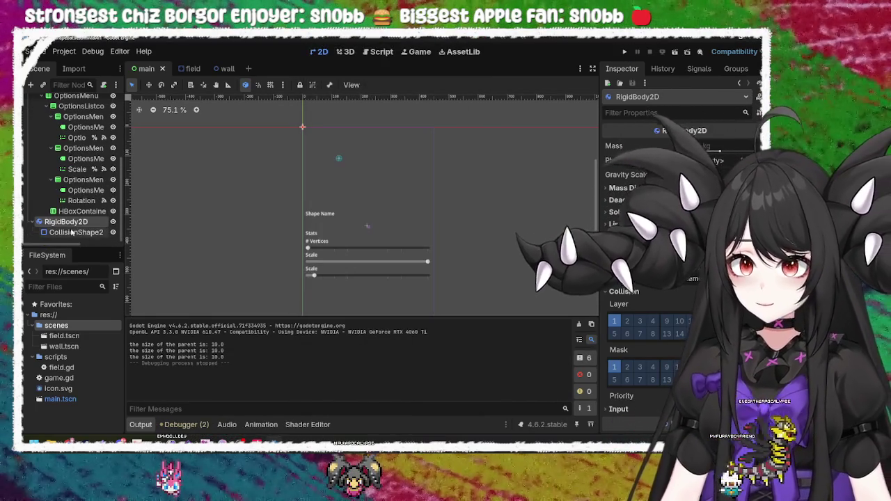
pyautogui.press('Delete')
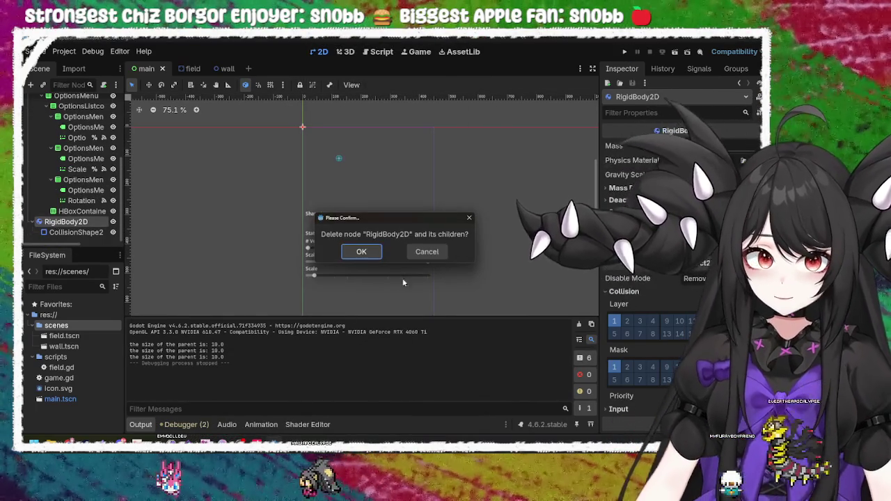
pyautogui.click(342, 251)
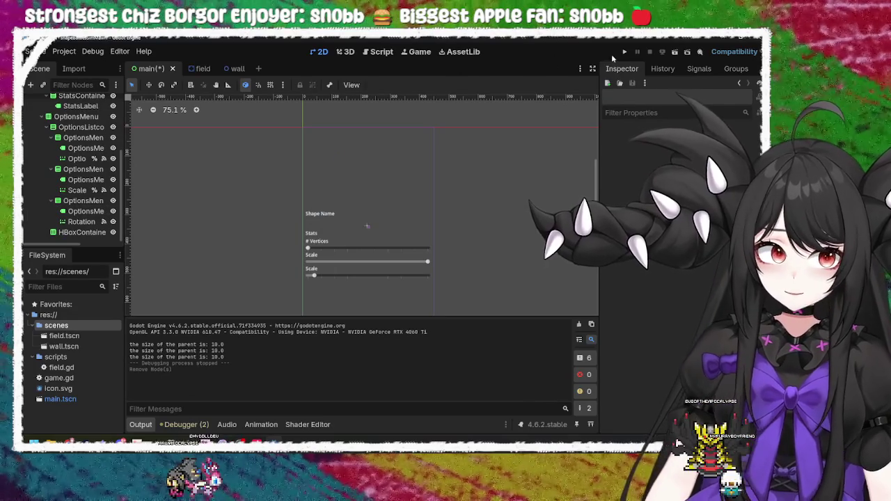
pyautogui.click(623, 53)
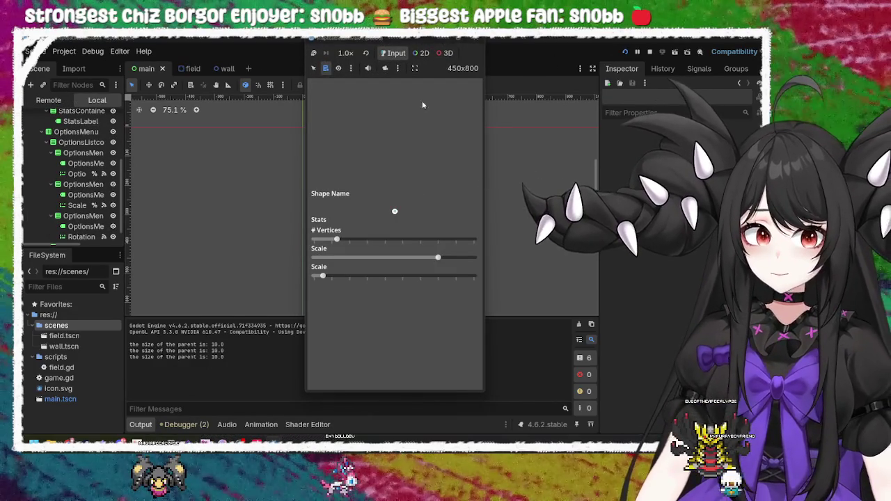
pyautogui.click(475, 38)
# Cut the OptionsMenu branch from the scene, then undo the cut
pyautogui.scroll(5, 83, 232)
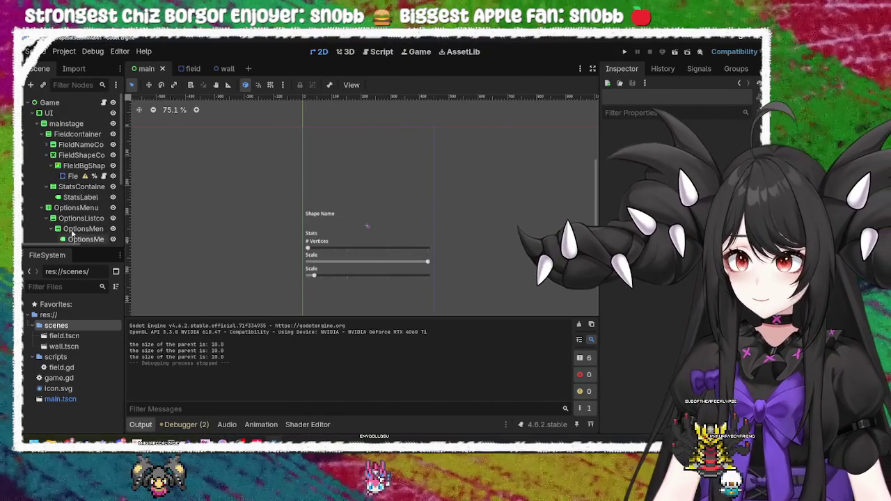
pyautogui.click(76, 207)
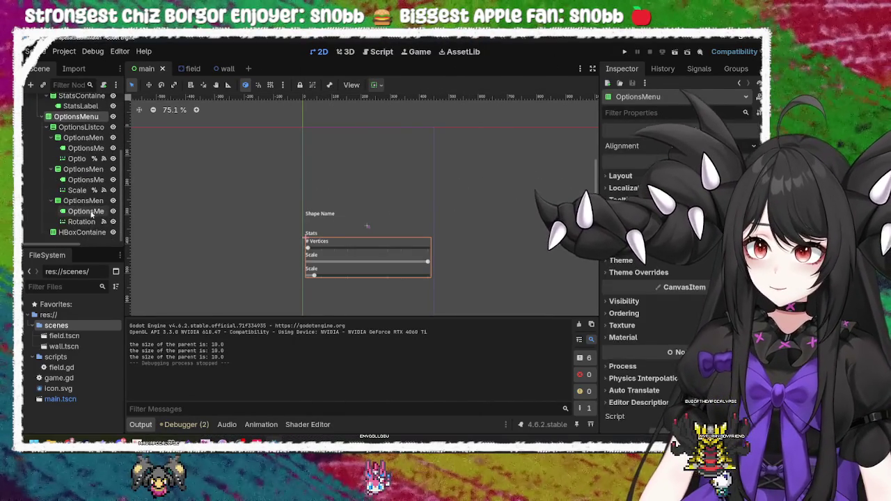
pyautogui.hotkey('ctrl', 'x')
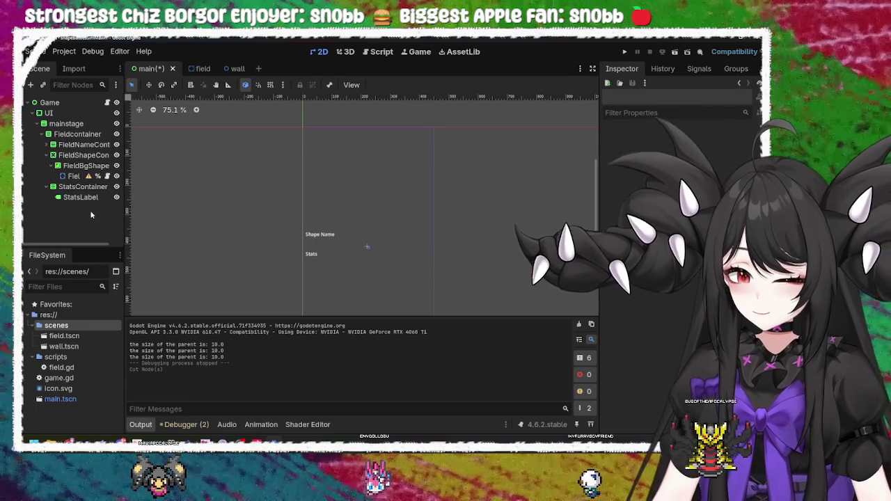
pyautogui.hotkey('ctrl', 'z')
pyautogui.hotkey('ctrl', 'z')
pyautogui.scroll(-4, 80, 208)
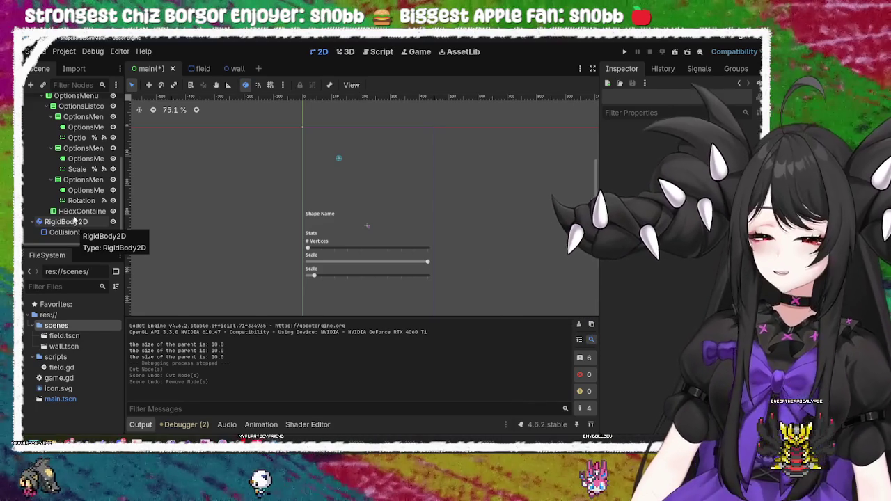
pyautogui.click(363, 149)
pyautogui.click(339, 159)
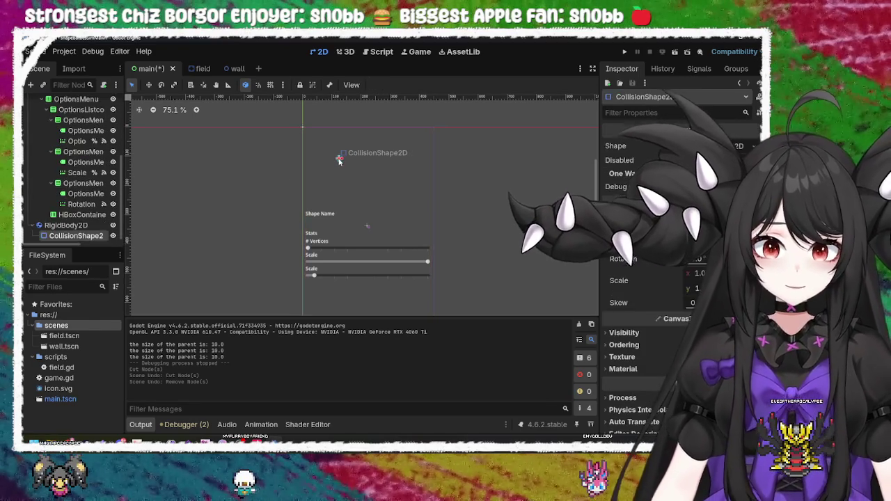
pyautogui.click(66, 226)
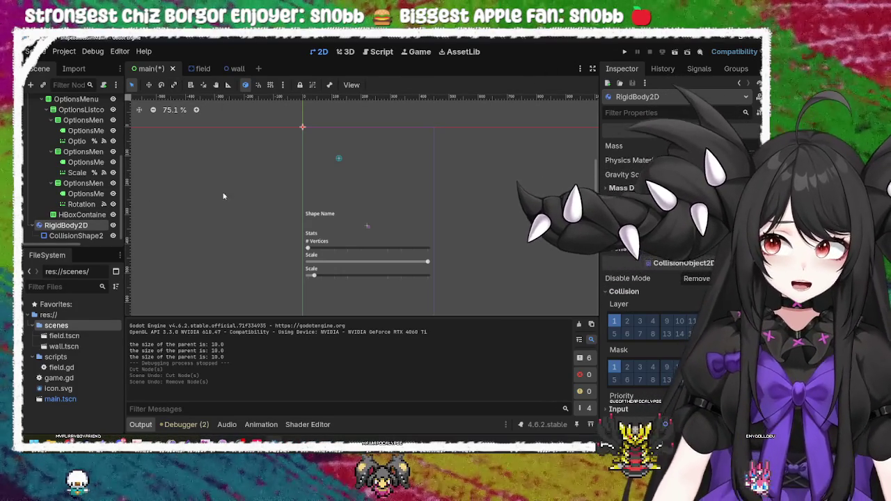
pyautogui.click(235, 217)
pyautogui.hotkey('ctrl', 's')
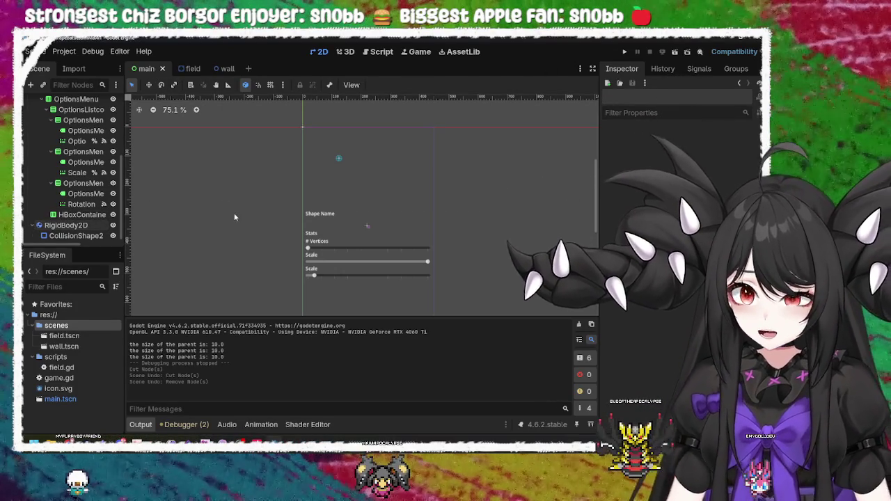
pyautogui.click(359, 173)
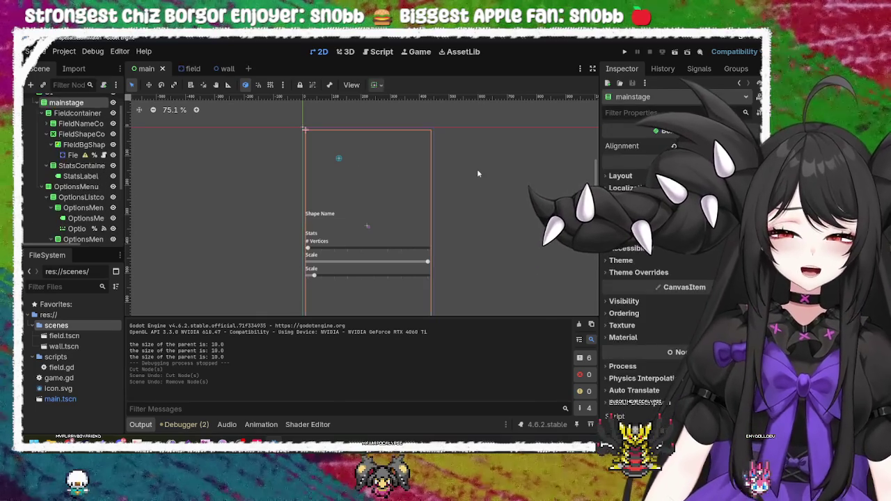
pyautogui.click(477, 173)
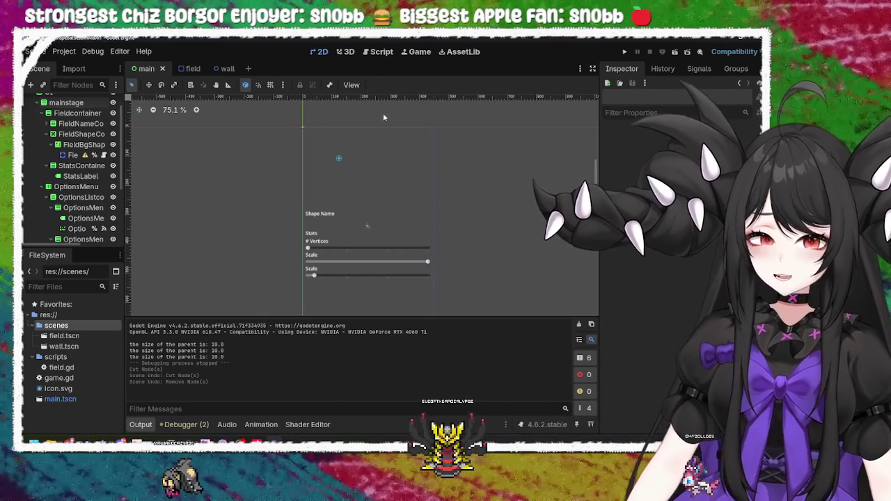
pyautogui.moveTo(288, 124)
pyautogui.mouseDown()
pyautogui.moveTo(431, 220)
pyautogui.moveTo(433, 252)
pyautogui.mouseUp()
pyautogui.moveTo(254, 109); pyautogui.dragTo(464, 258)
pyautogui.moveTo(239, 137); pyautogui.dragTo(379, 177)
pyautogui.click(540, 203)
pyautogui.moveTo(346, 149)
pyautogui.mouseDown()
pyautogui.moveTo(275, 164)
pyautogui.moveTo(351, 171)
pyautogui.mouseUp()
pyautogui.click(321, 163)
pyautogui.click(255, 192)
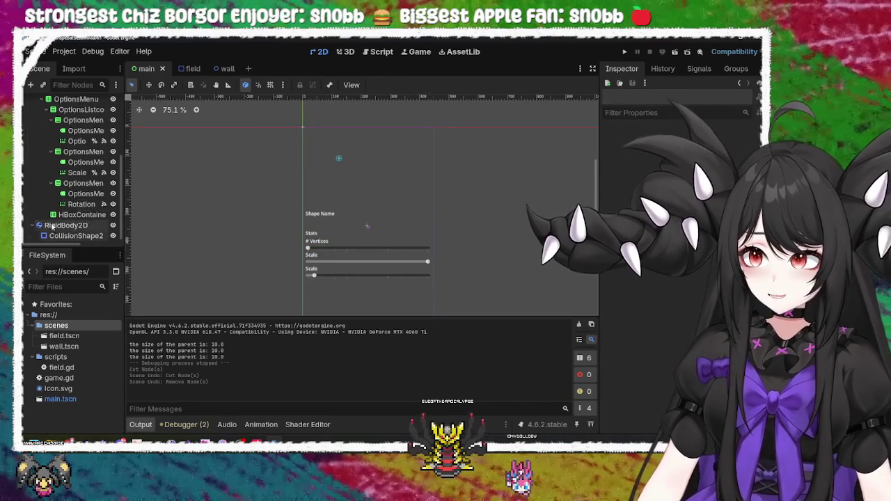
pyautogui.click(50, 226)
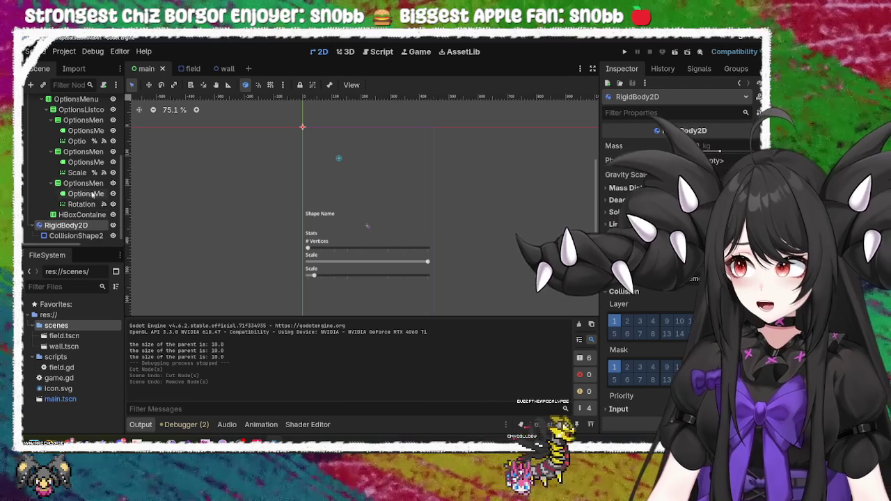
pyautogui.scroll(3, 79, 222)
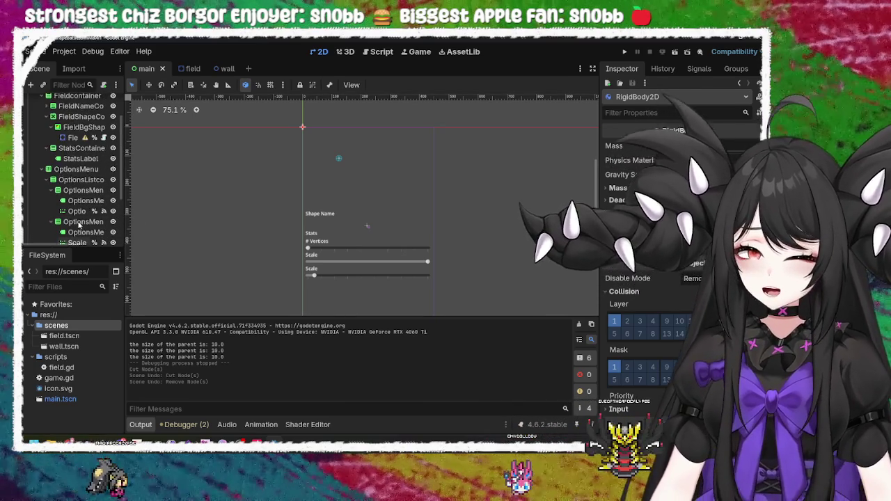
pyautogui.scroll(2, 78, 223)
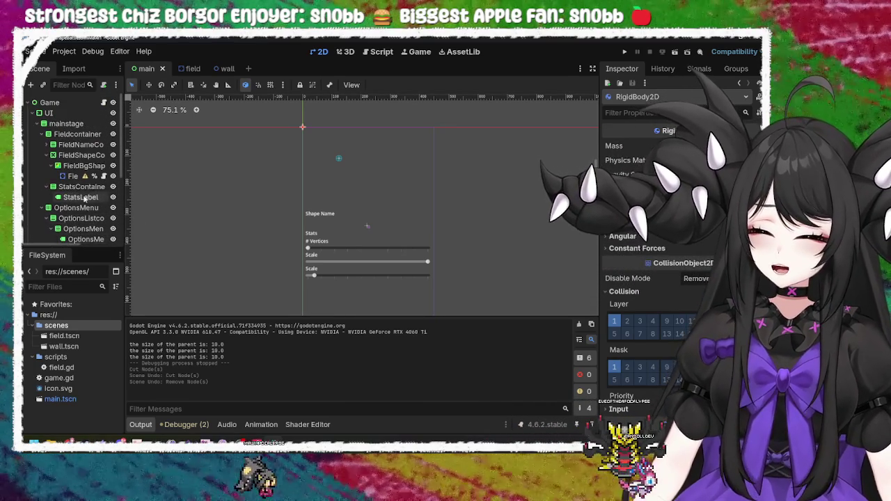
pyautogui.scroll(-4, 84, 190)
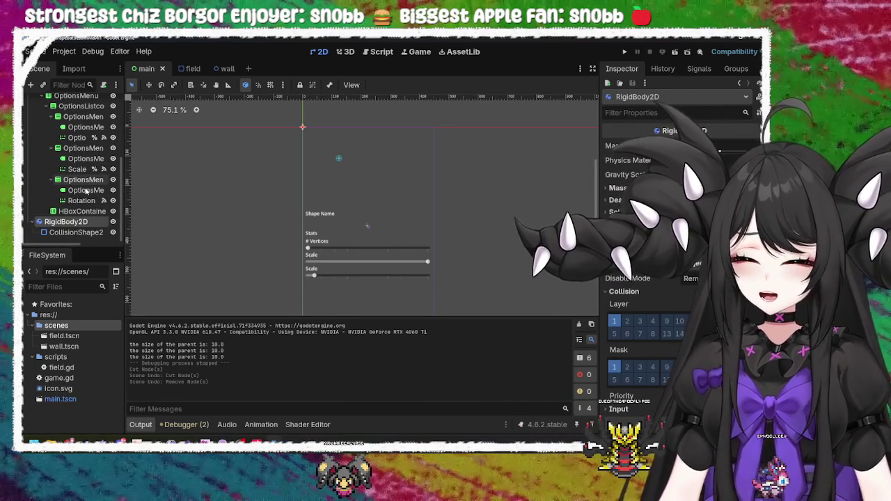
pyautogui.scroll(4, 85, 190)
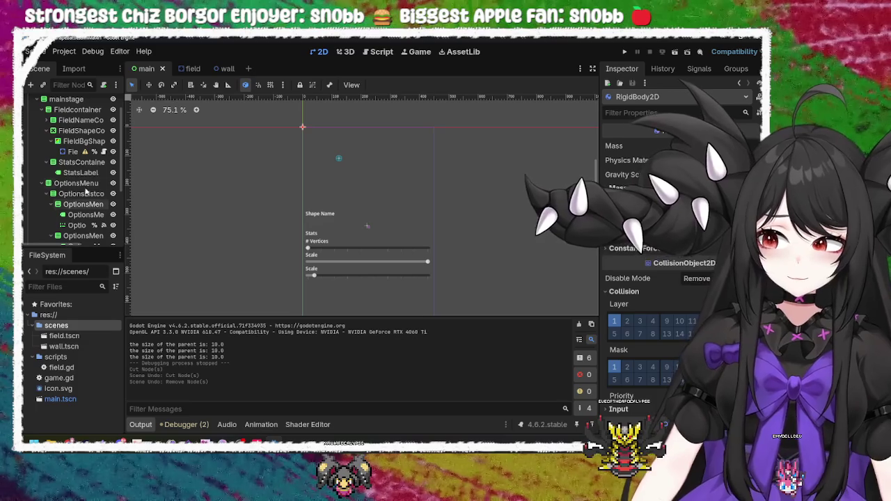
pyautogui.click(79, 131)
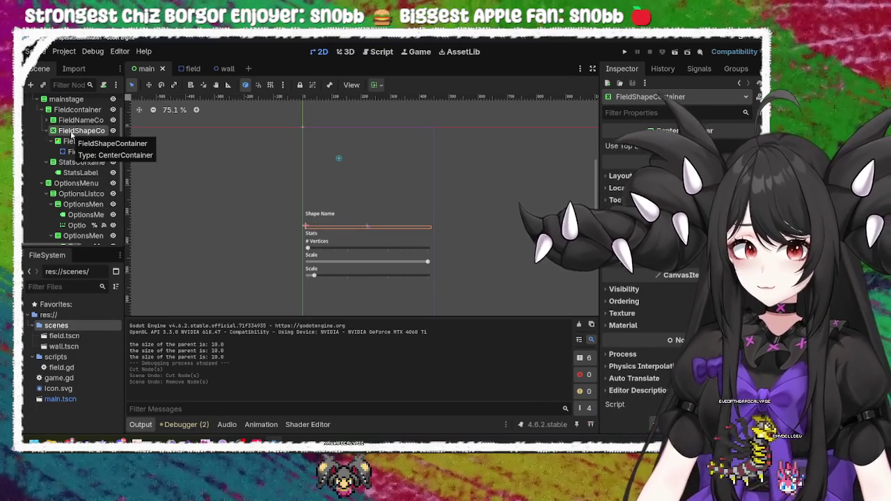
pyautogui.rightClick(74, 136)
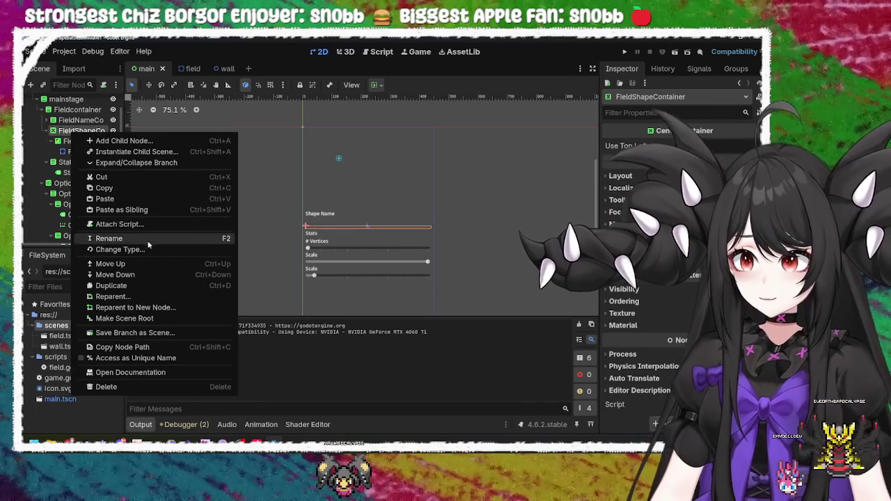
pyautogui.click(152, 250)
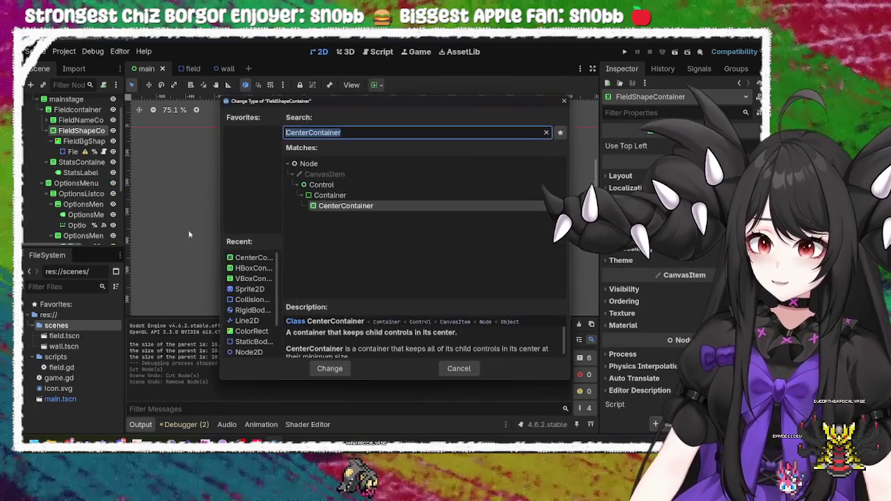
pyautogui.click(358, 136)
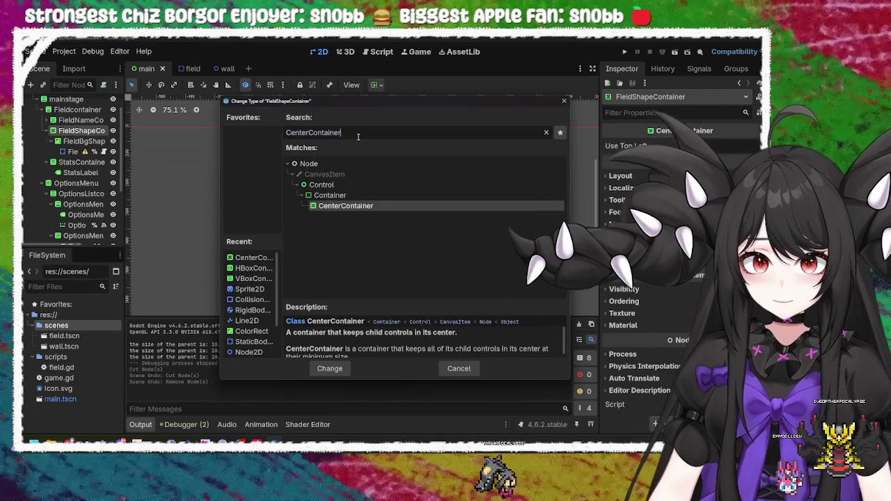
pyautogui.press('BackSpace')
pyautogui.press('BackSpace')
pyautogui.press('BackSpace')
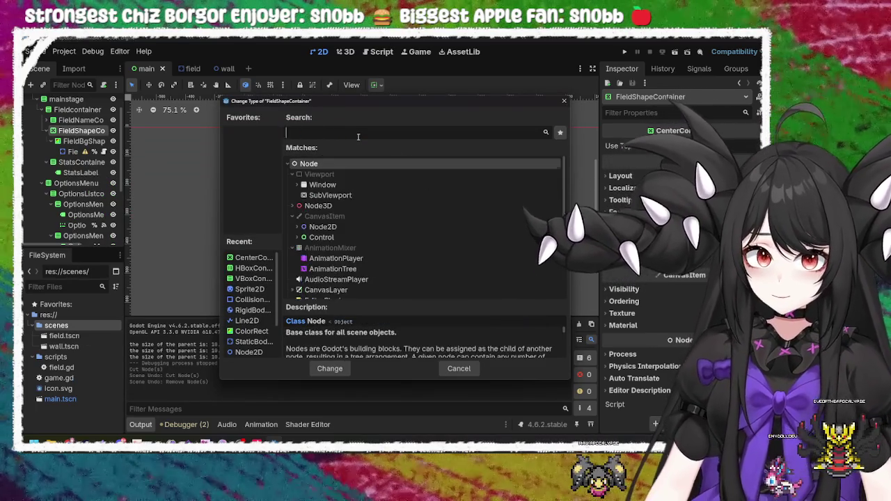
pyautogui.write('container')
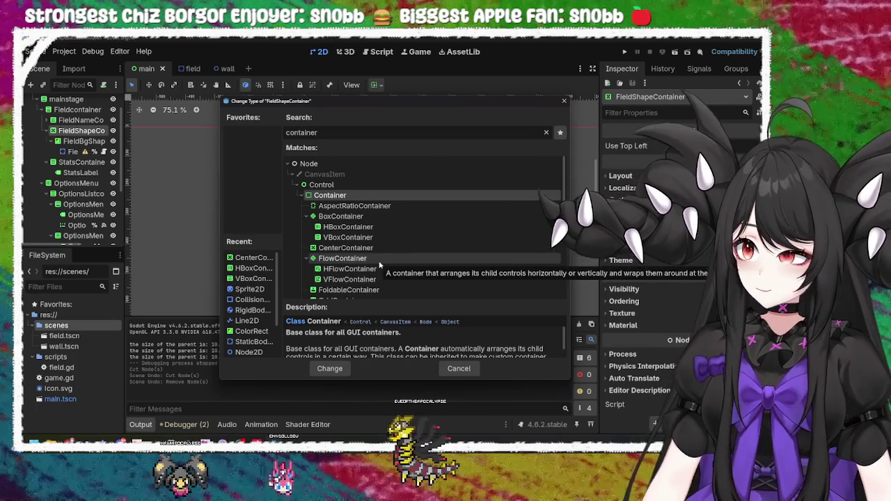
pyautogui.scroll(-1, 382, 267)
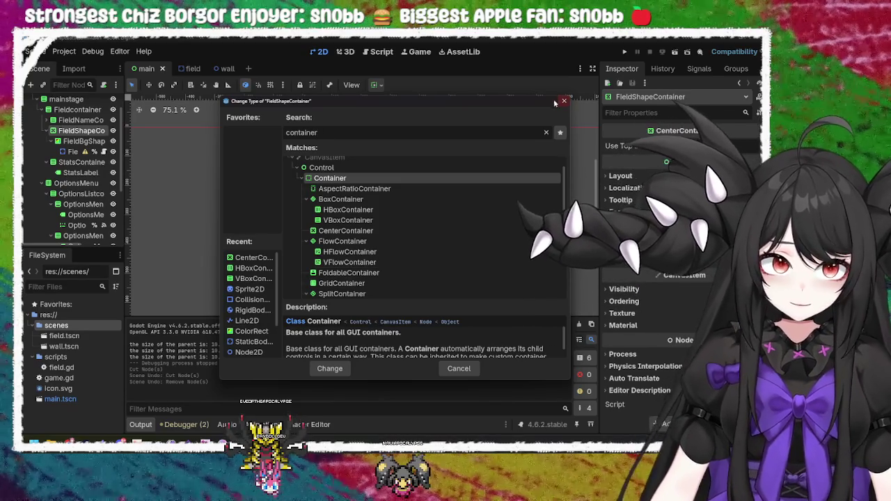
pyautogui.click(564, 100)
# Drag FieldBgShape out of FieldShapeContainer so it sits directly under Fieldcontainer
pyautogui.click(70, 141)
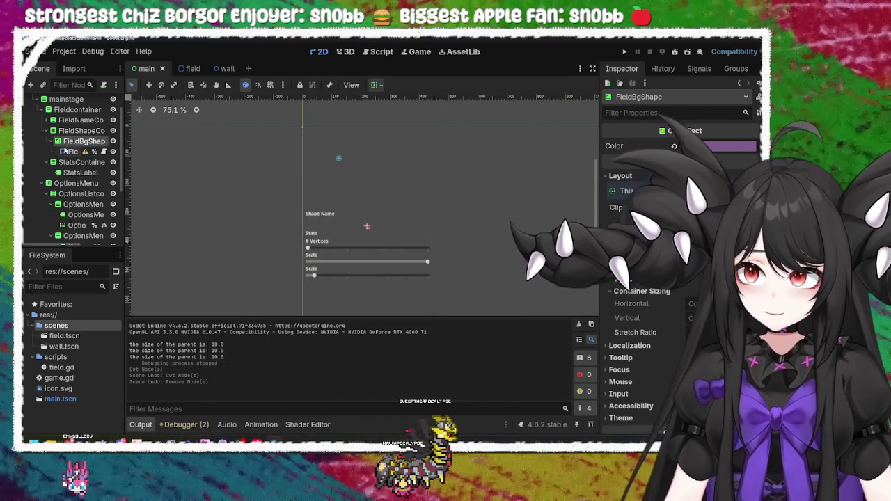
pyautogui.moveTo(64, 143); pyautogui.dragTo(67, 117)
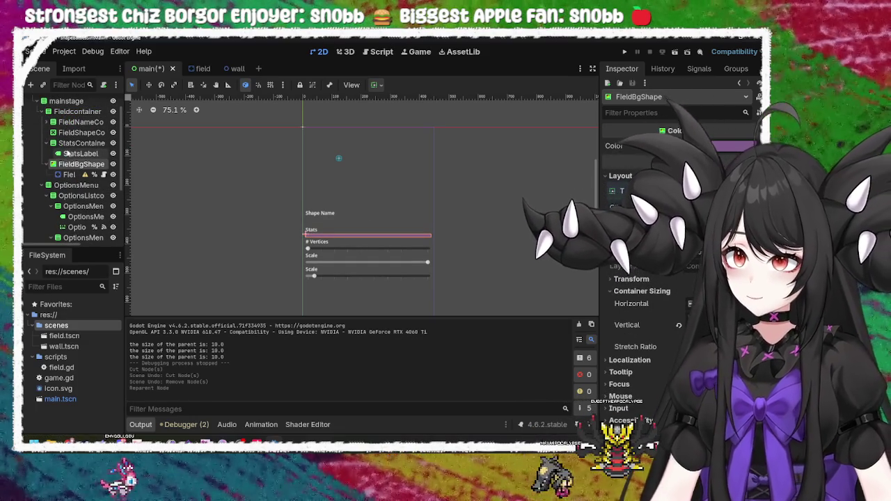
pyautogui.click(70, 132)
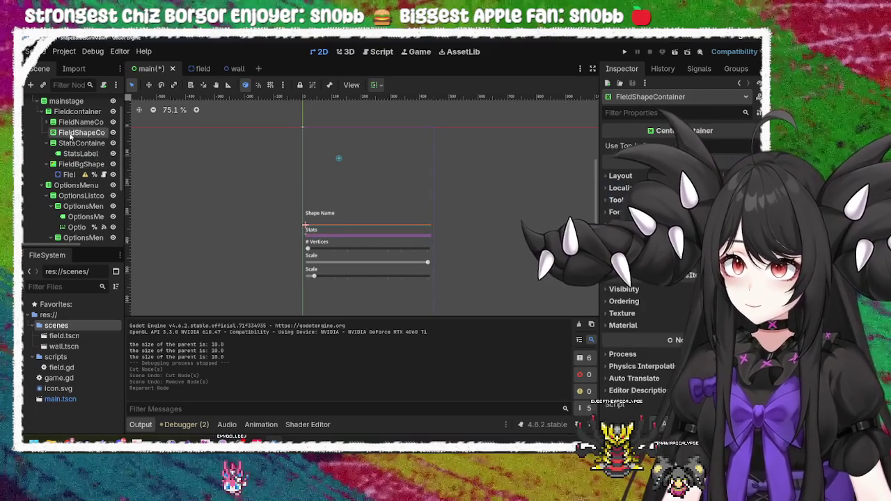
pyautogui.click(73, 164)
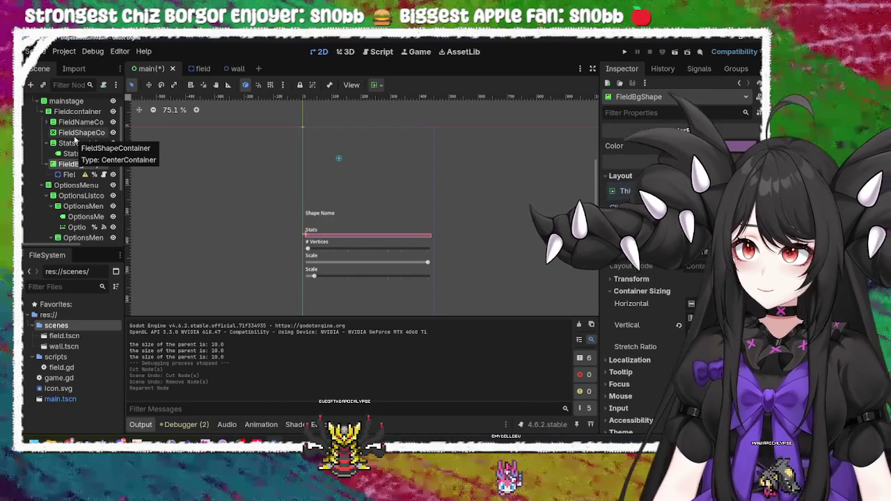
# Delete the leftover FieldShapeContainer and lower FieldBgShape's Custom Minimum Size
pyautogui.click(75, 124)
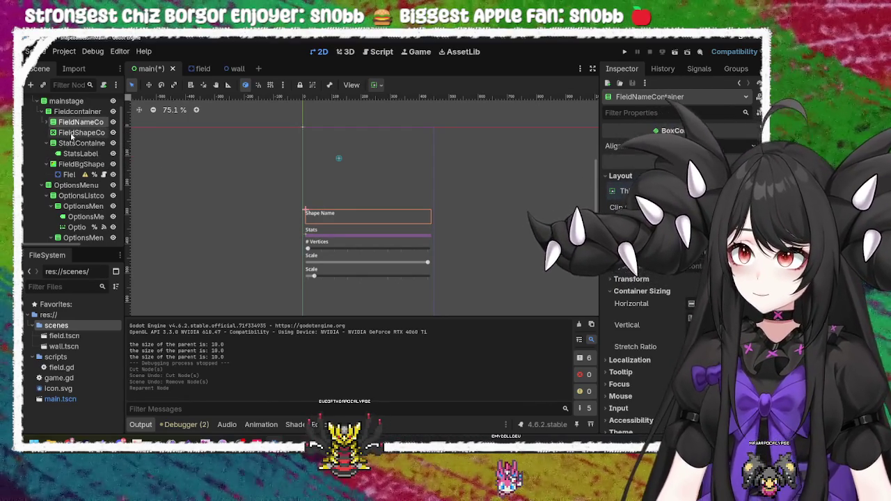
pyautogui.click(72, 133)
pyautogui.press('Delete')
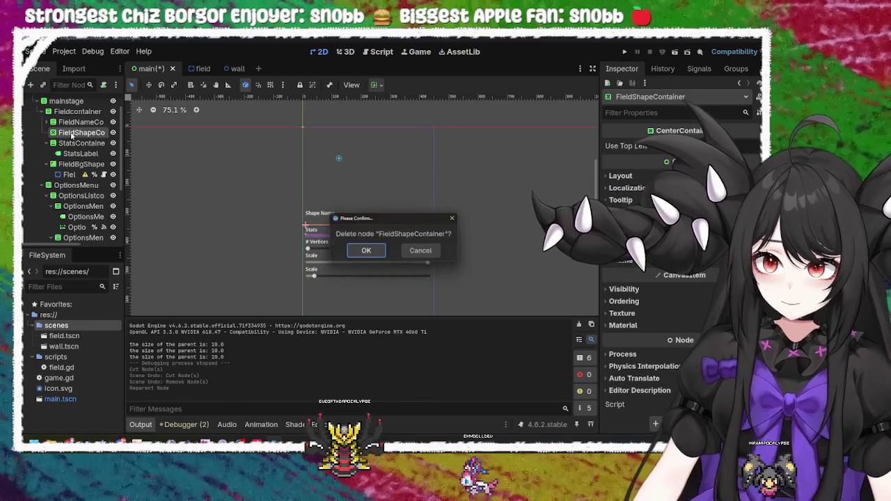
pyautogui.press('Return')
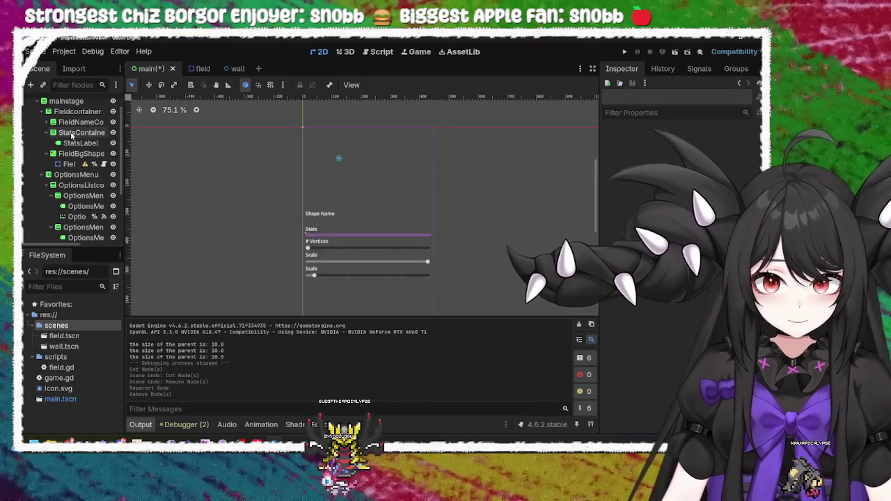
pyautogui.click(65, 158)
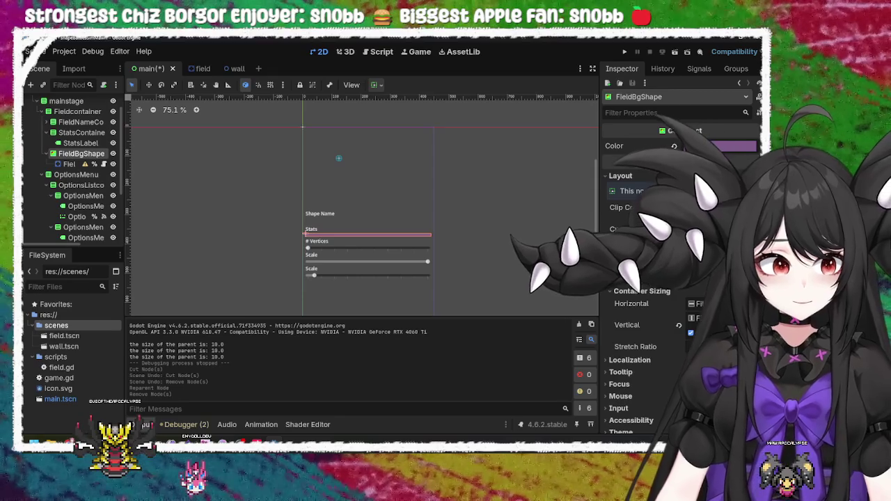
pyautogui.press('Return')
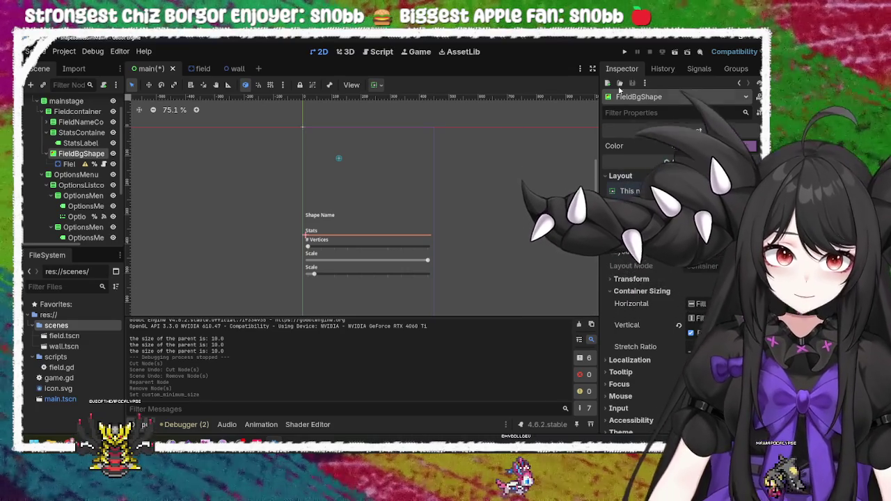
# Run the game and inspect the null ShapeSliderVertices reference on line 34 of field.gd
pyautogui.click(624, 53)
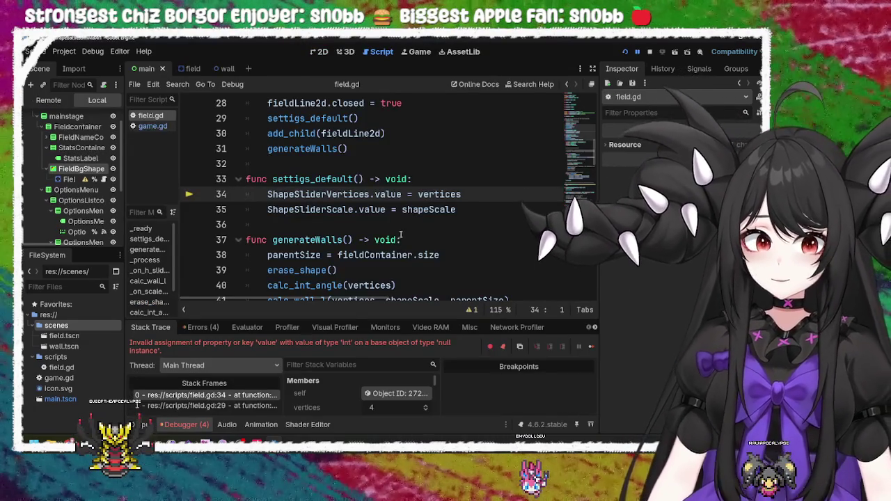
pyautogui.click(377, 195)
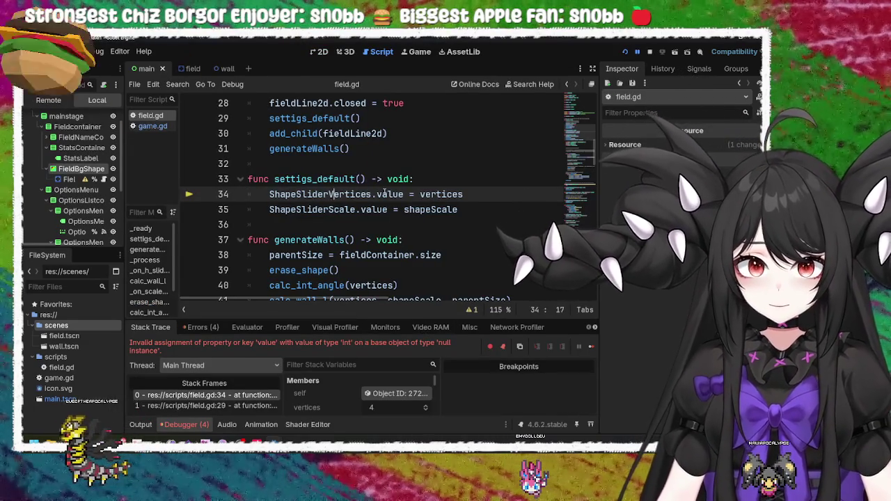
pyautogui.doubleClick(374, 194)
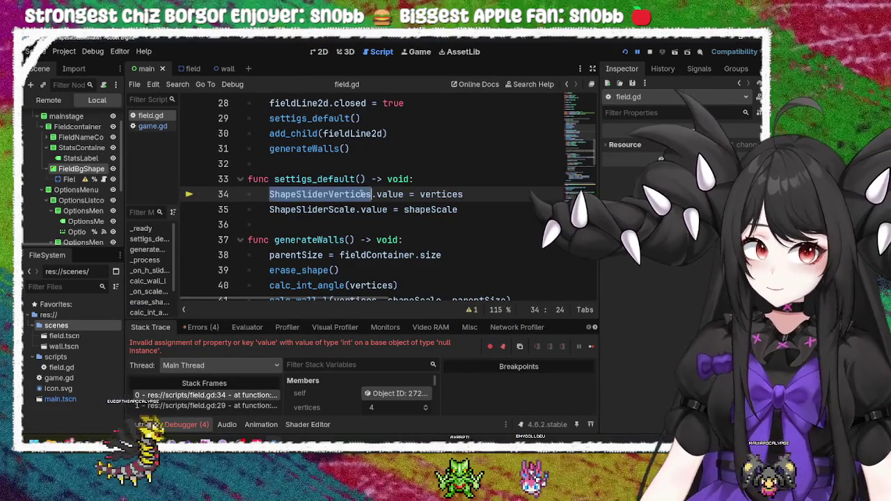
pyautogui.moveTo(375, 195)
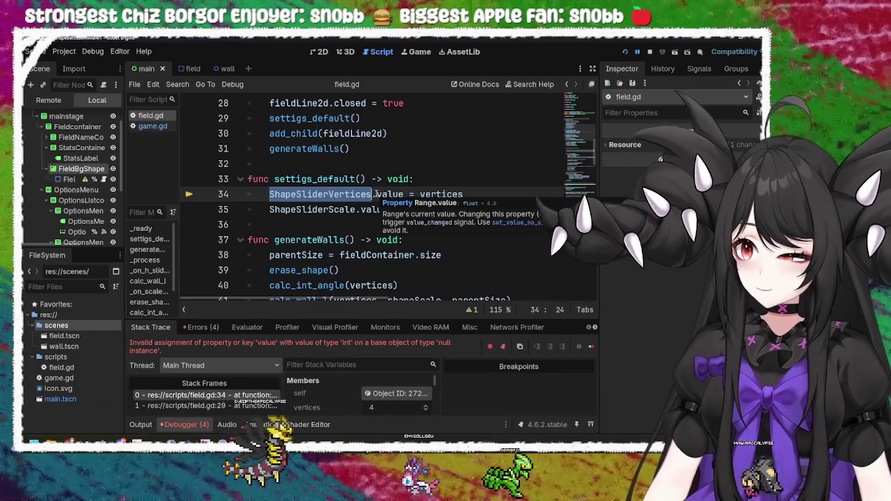
pyautogui.scroll(9, 365, 208)
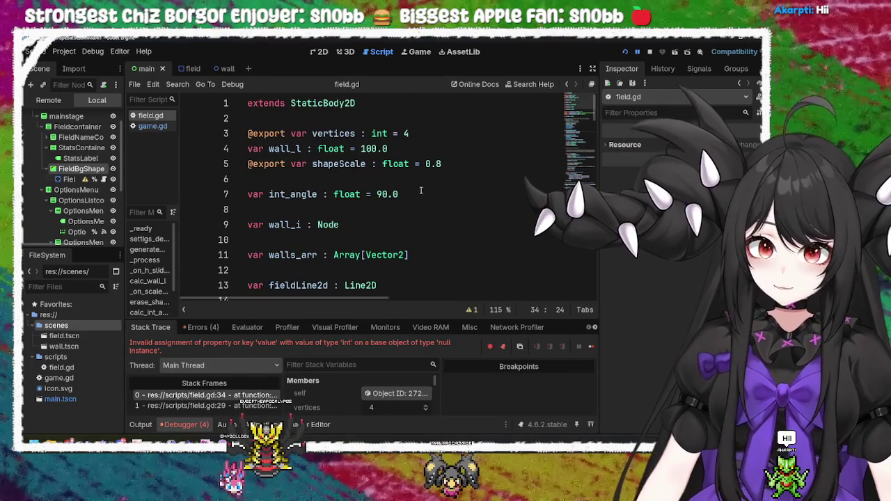
# Look over field.gd's slider references, then switch to the Chrome window with the tutorial
pyautogui.click(420, 135)
pyautogui.click(407, 146)
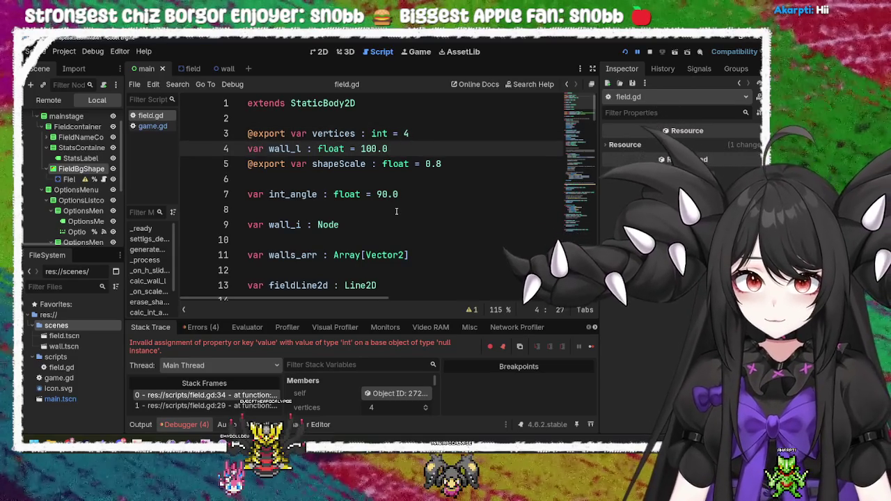
pyautogui.scroll(-3, 396, 211)
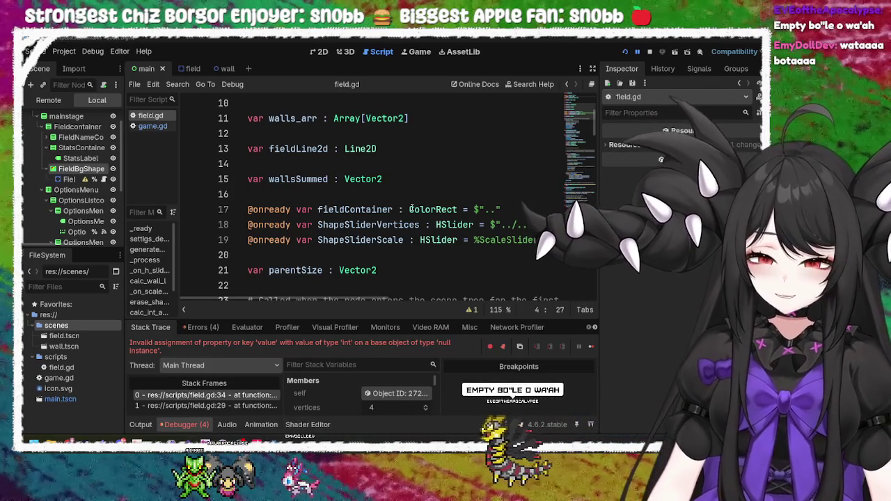
pyautogui.click(397, 268)
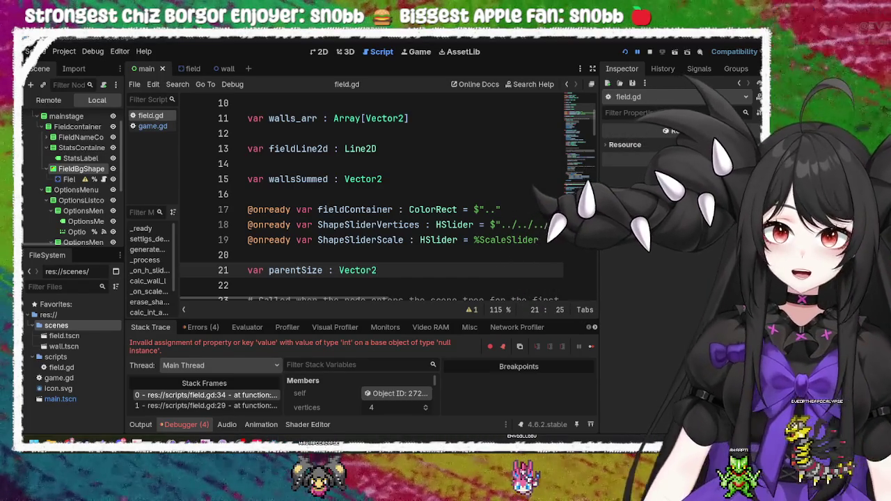
pyautogui.hotkey('alt', 'Tab')
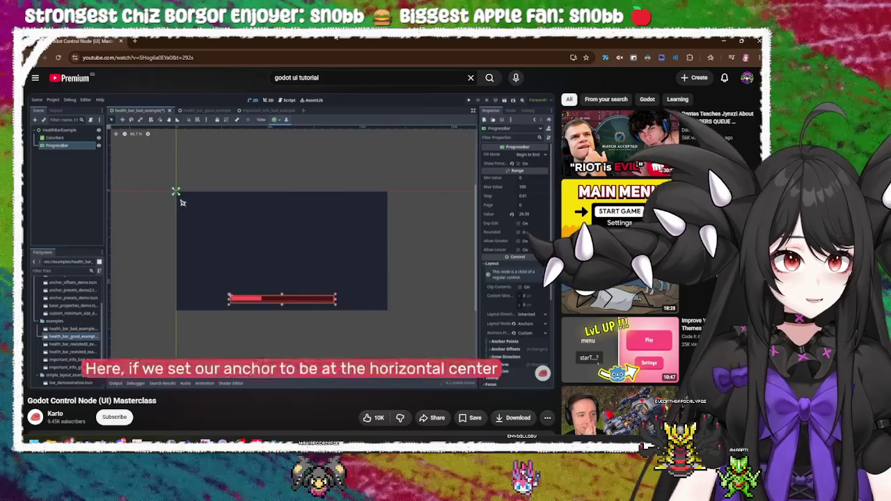
# Open a new browser tab and go to the YouTube home feed
pyautogui.click(745, 79)
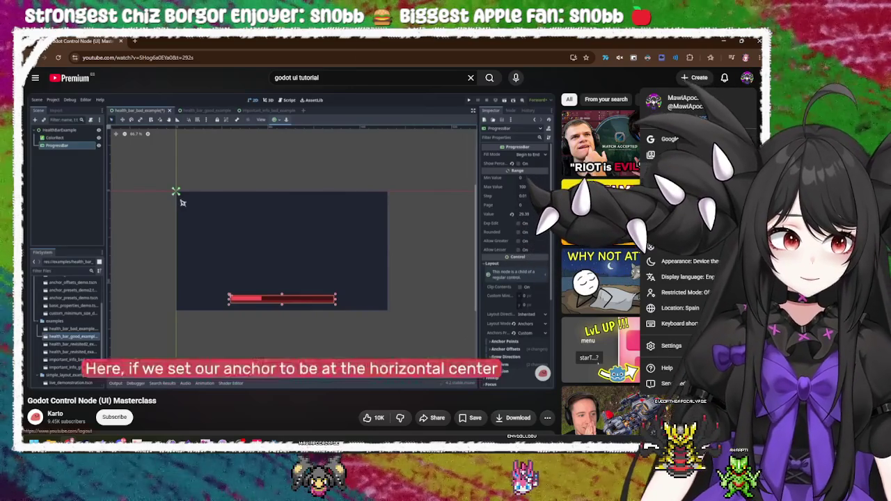
pyautogui.hotkey('ctrl', 't')
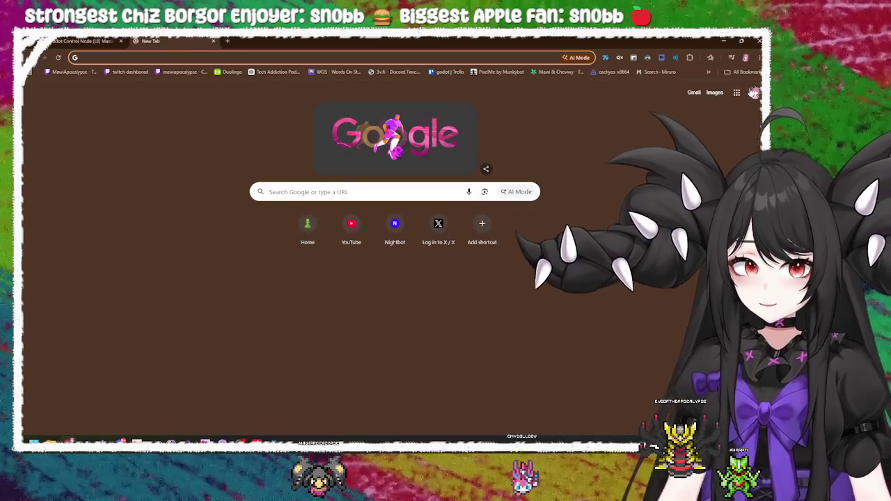
pyautogui.click(352, 226)
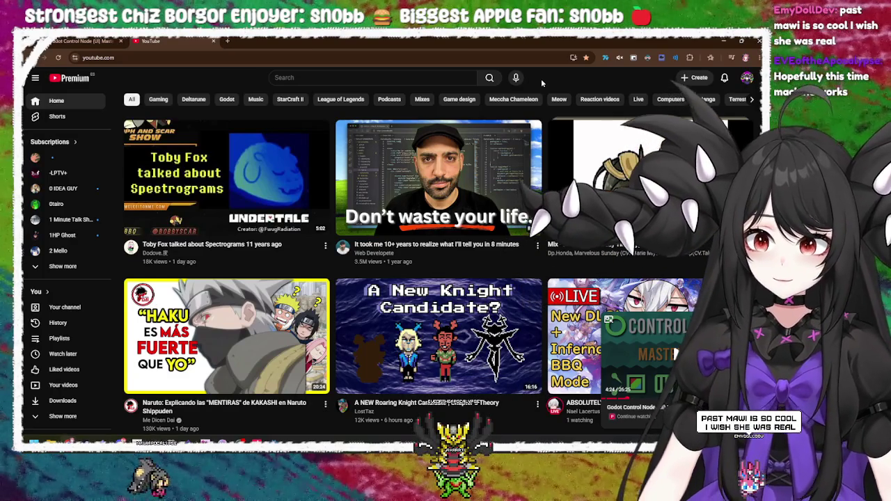
# Browse the home feed, checking the second recommended video's options menu
pyautogui.click(537, 245)
pyautogui.click(564, 280)
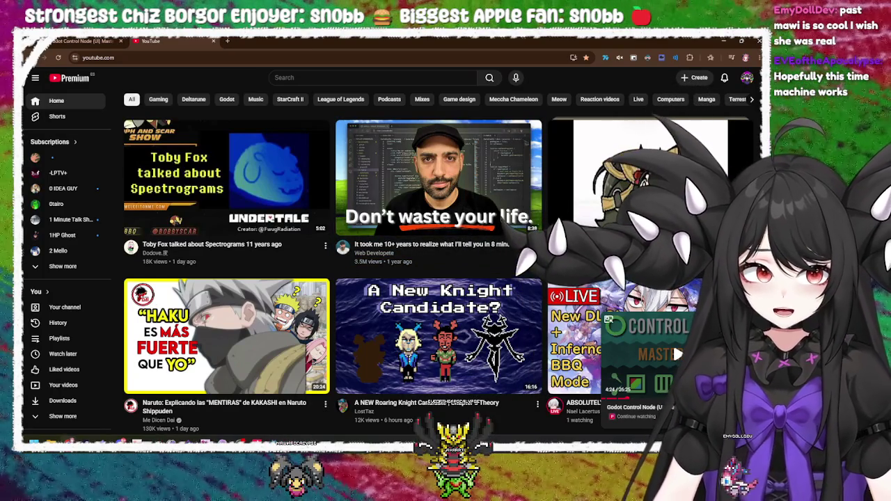
pyautogui.click(537, 245)
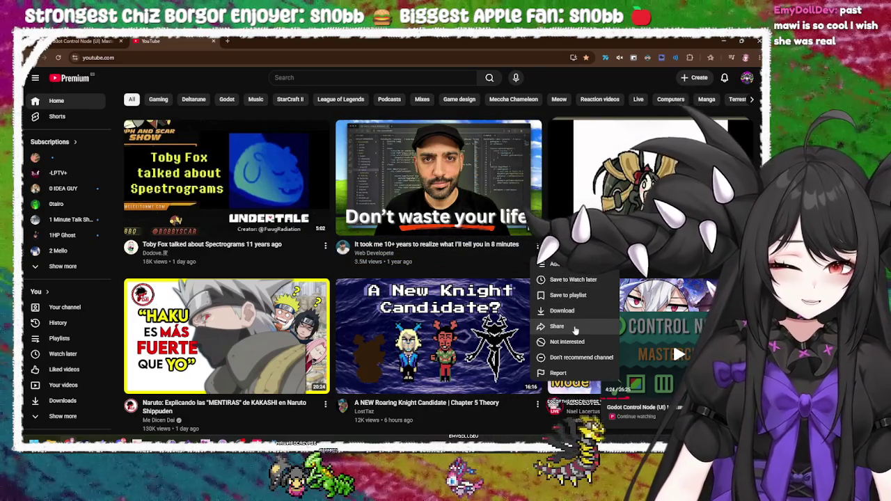
pyautogui.click(618, 88)
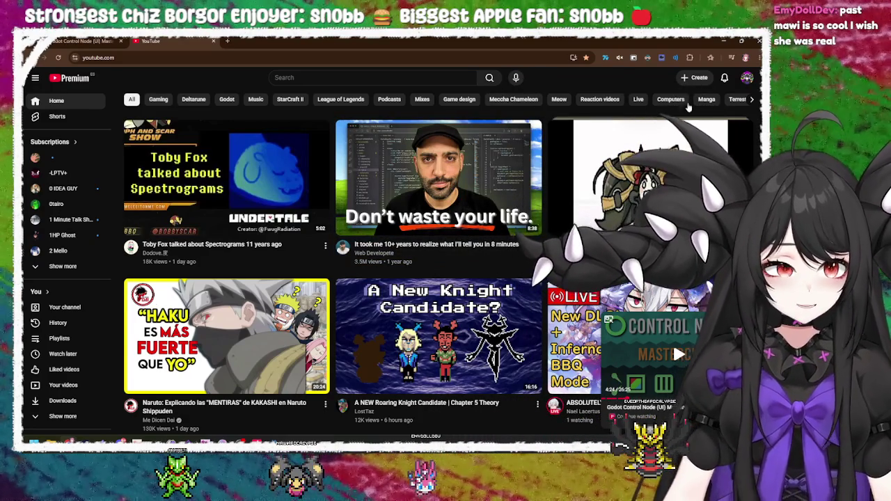
pyautogui.scroll(-3, 466, 238)
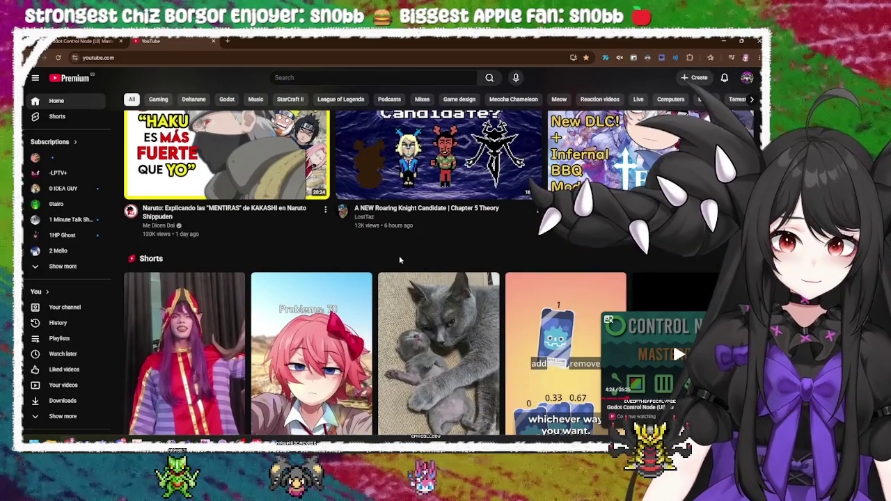
pyautogui.scroll(3, 254, 126)
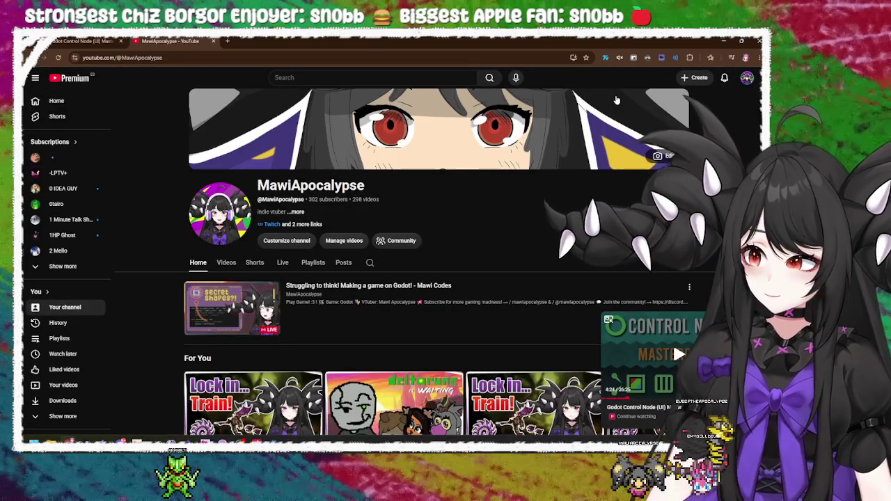
pyautogui.scroll(-2, 477, 212)
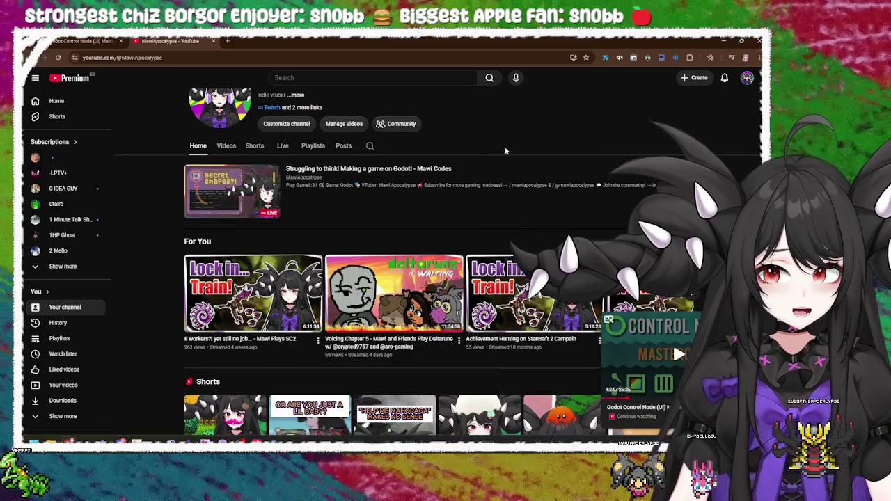
pyautogui.scroll(-1, 505, 150)
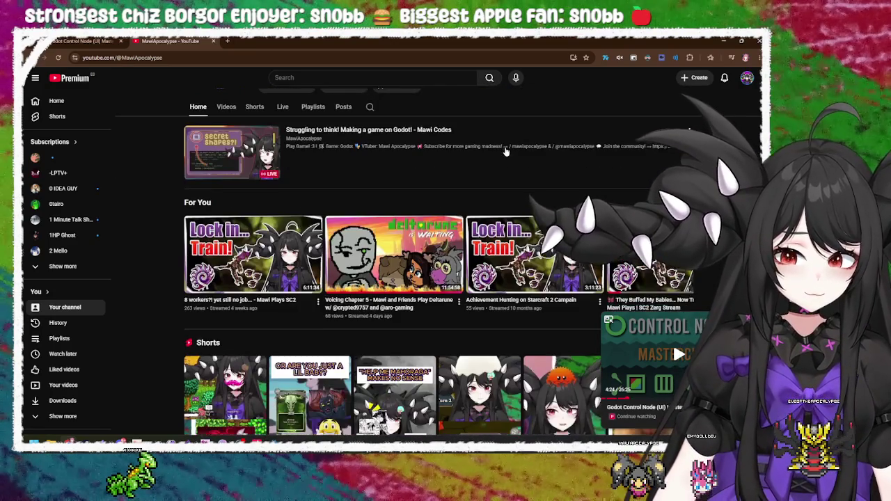
pyautogui.scroll(-1, 505, 151)
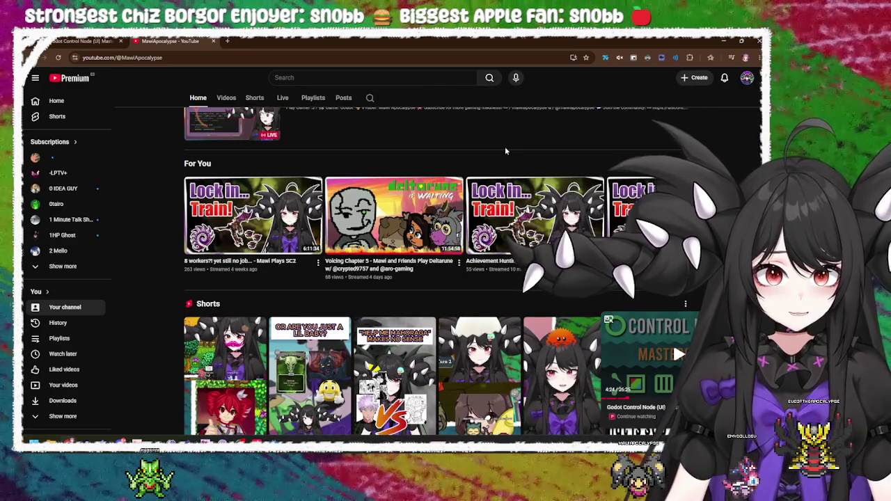
pyautogui.scroll(-2, 505, 150)
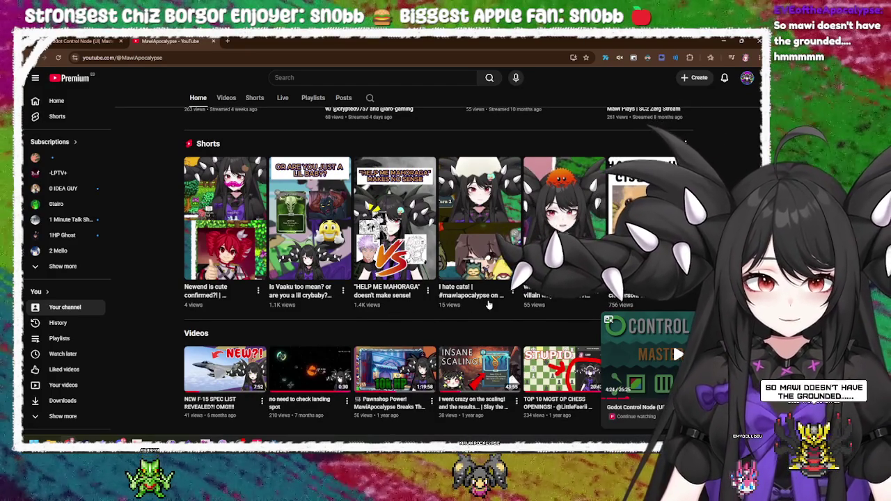
pyautogui.scroll(5, 486, 300)
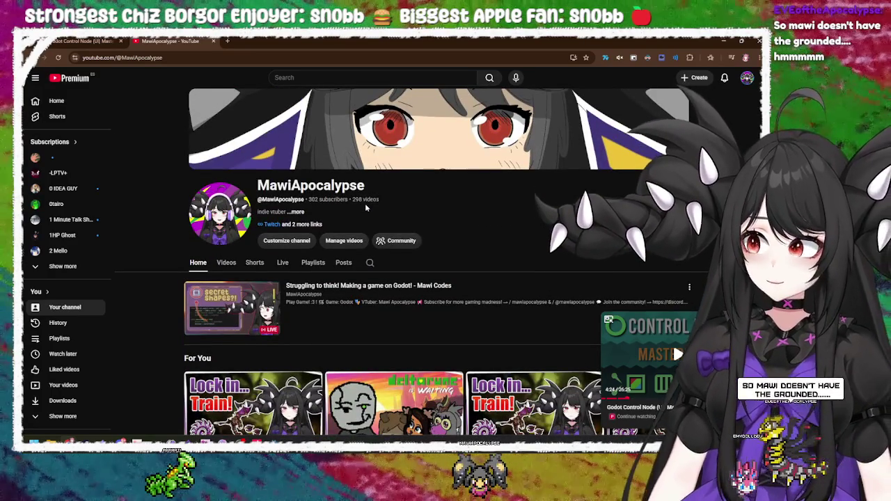
# Open the channel's Videos tab and scroll through the latest uploads
pyautogui.click(234, 262)
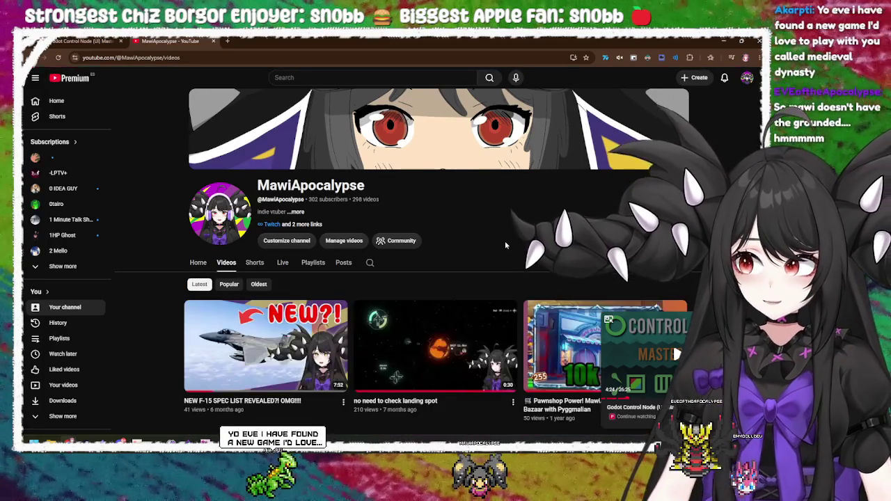
pyautogui.scroll(-3, 507, 240)
pyautogui.scroll(-2, 459, 265)
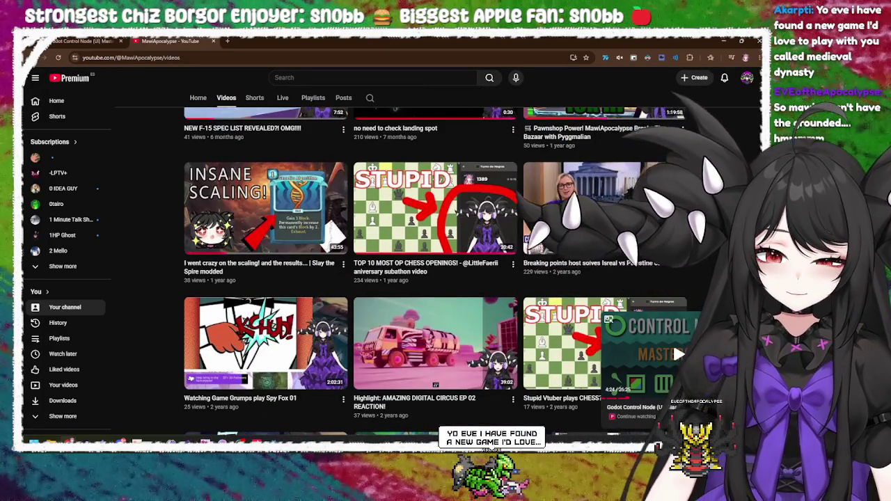
pyautogui.scroll(-2, 435, 265)
pyautogui.scroll(-2, 434, 265)
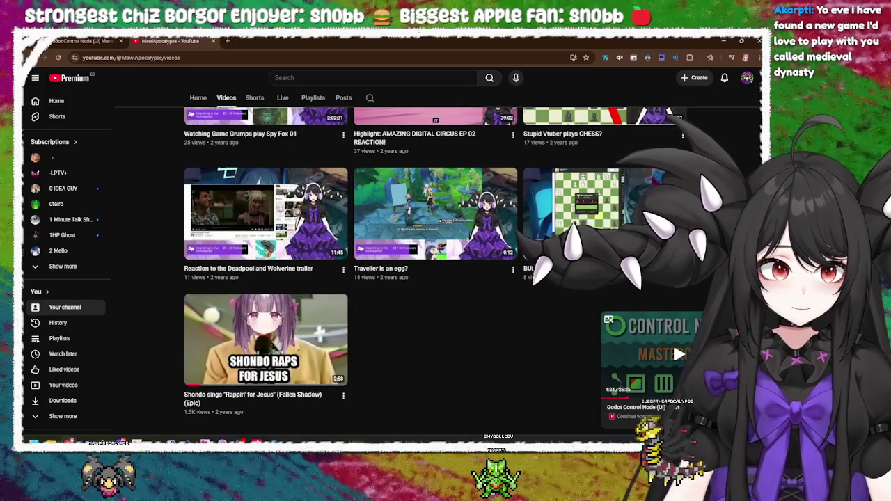
pyautogui.scroll(6, 434, 265)
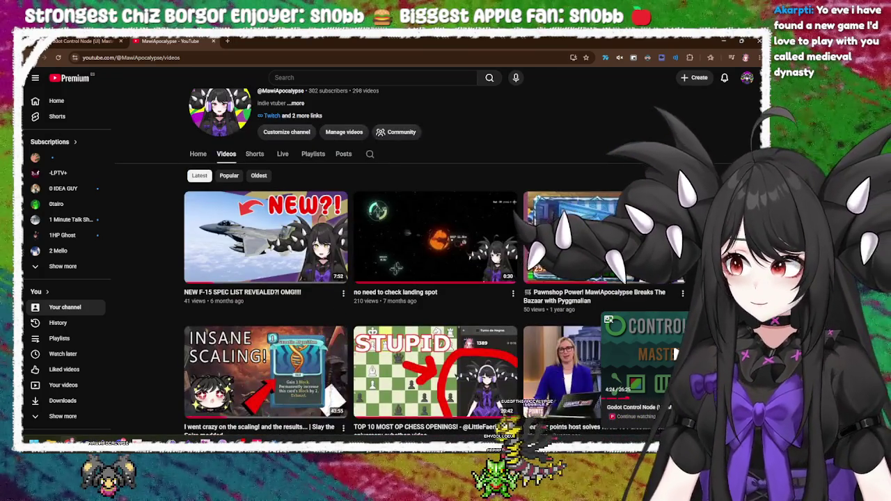
pyautogui.scroll(2, 409, 236)
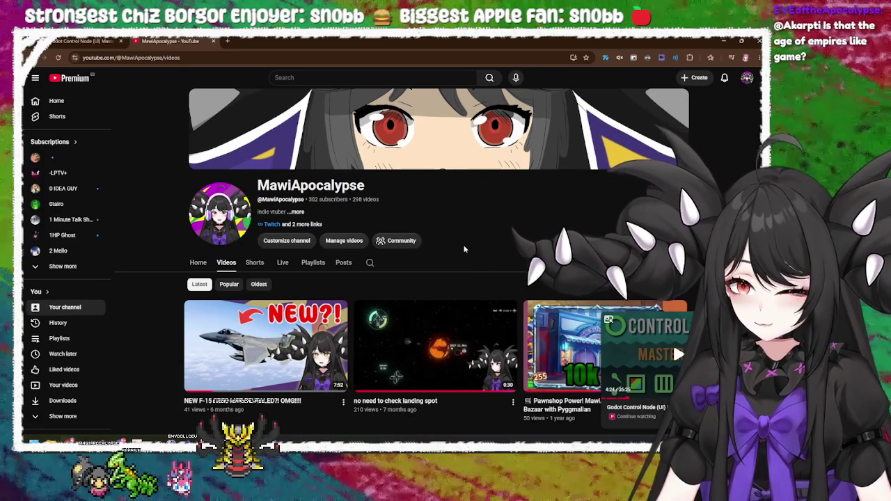
# Browse the channel's Shorts and past live streams lists
pyautogui.click(254, 263)
pyautogui.click(282, 263)
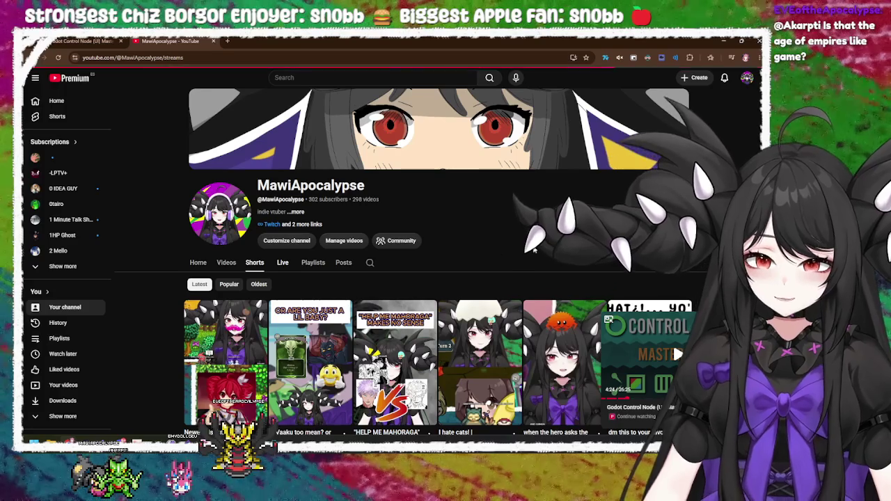
pyautogui.scroll(-3, 283, 269)
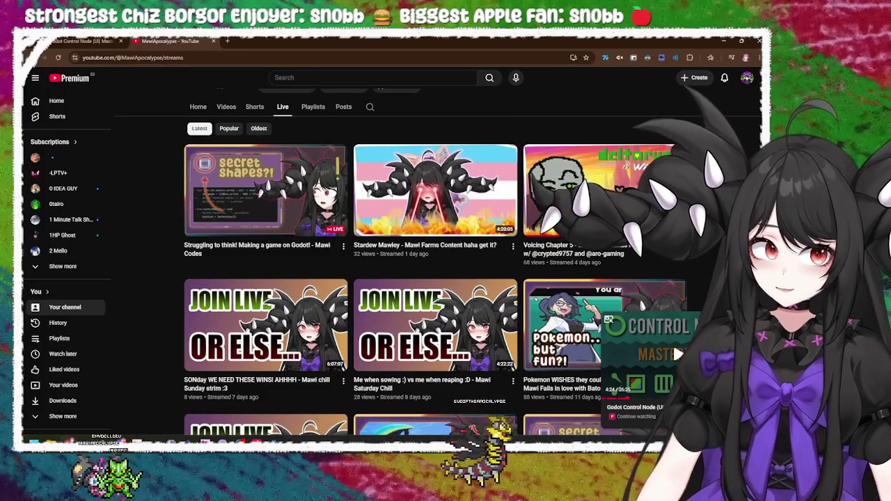
pyautogui.scroll(-2, 391, 255)
pyautogui.scroll(2, 435, 279)
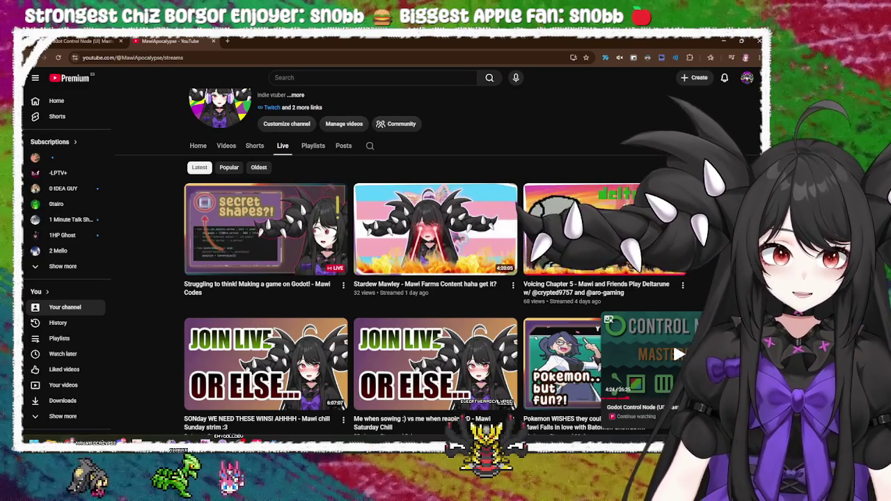
pyautogui.scroll(-2, 591, 137)
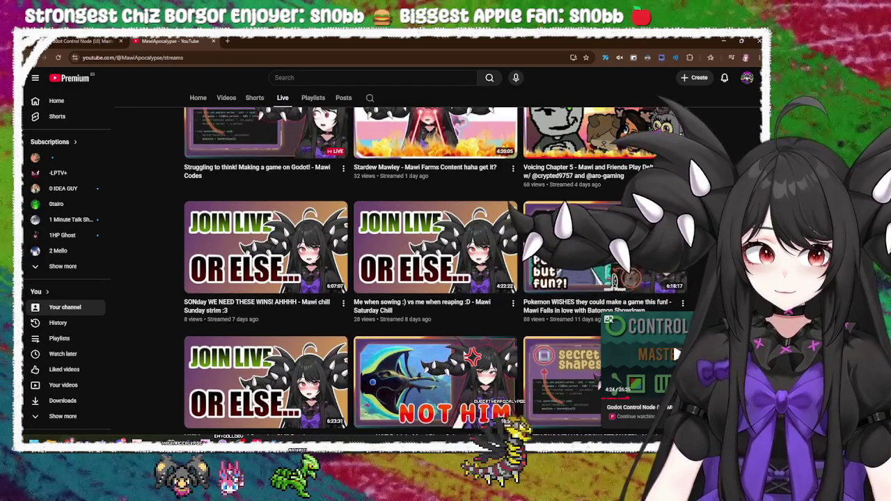
pyautogui.scroll(-1, 426, 264)
pyautogui.scroll(-2, 426, 264)
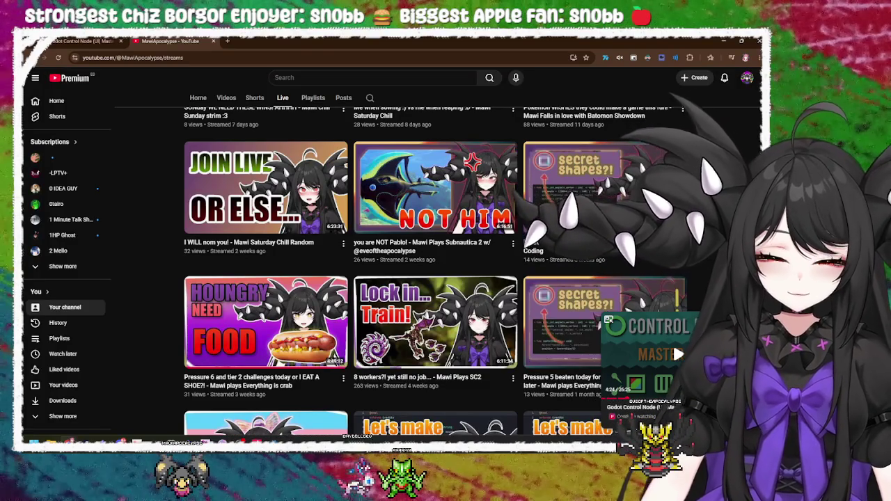
pyautogui.scroll(-3, 426, 271)
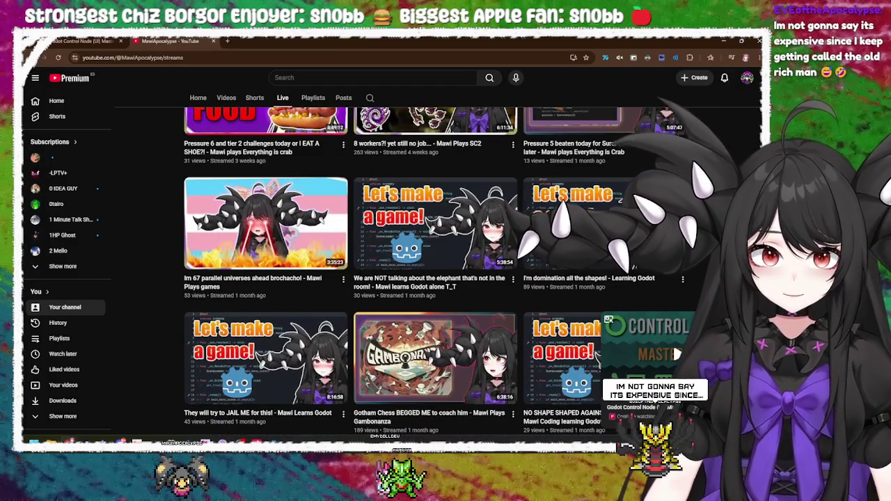
pyautogui.scroll(-1, 425, 272)
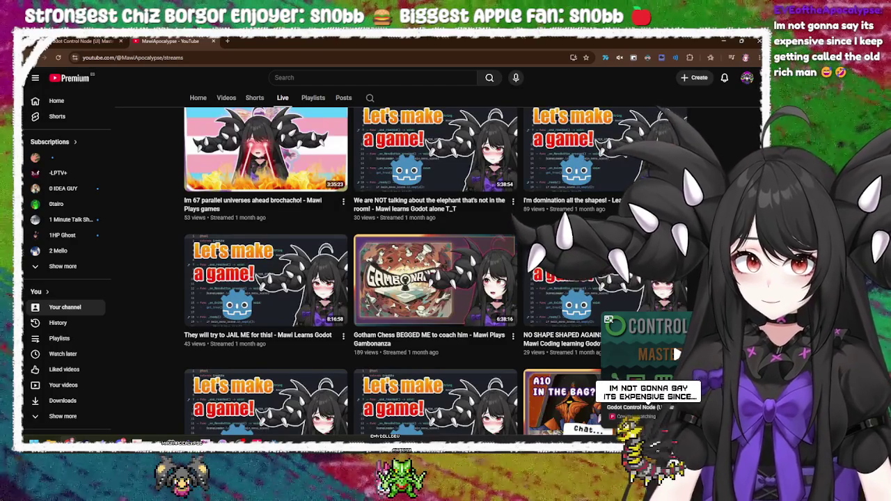
pyautogui.scroll(-1, 426, 271)
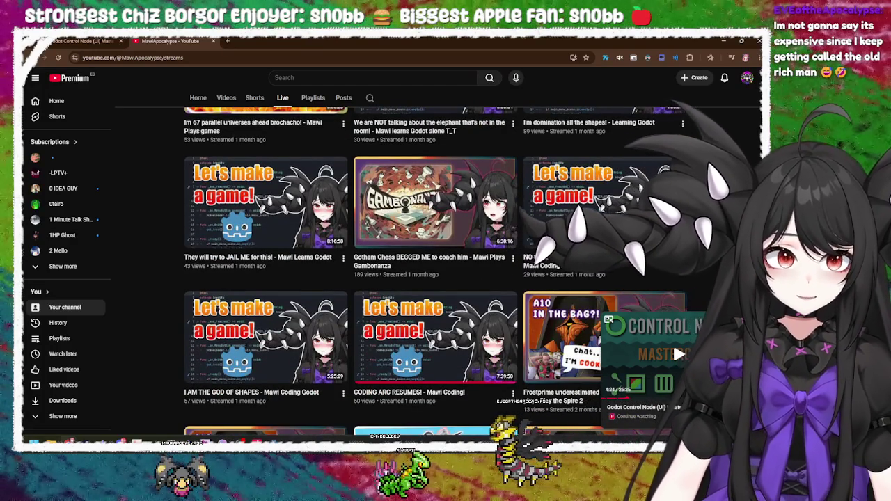
pyautogui.scroll(-1, 426, 271)
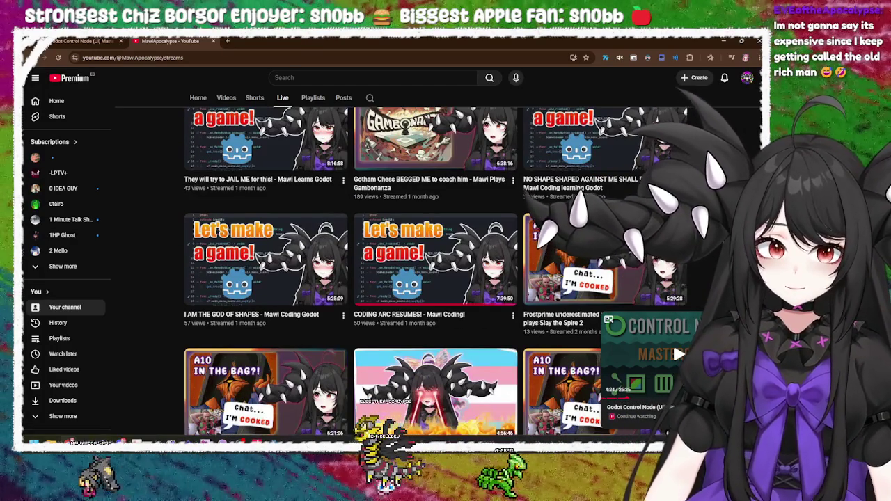
pyautogui.scroll(-2, 425, 272)
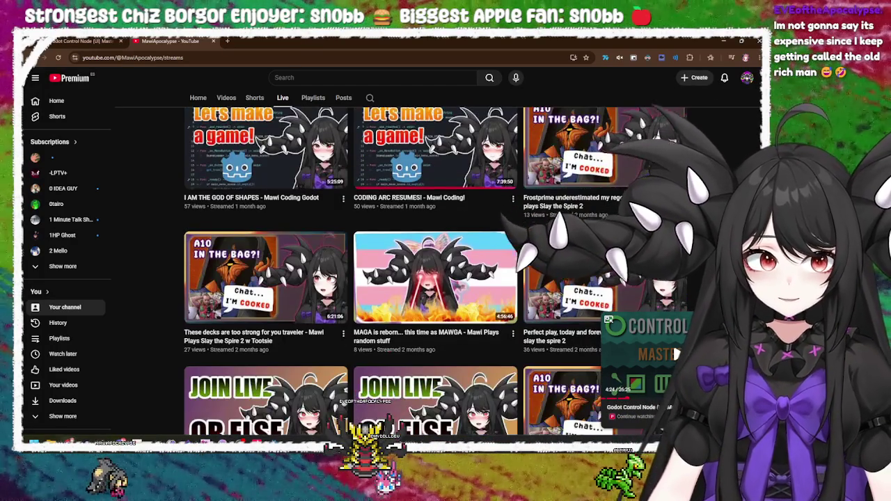
pyautogui.scroll(-2, 623, 106)
pyautogui.scroll(10, 623, 106)
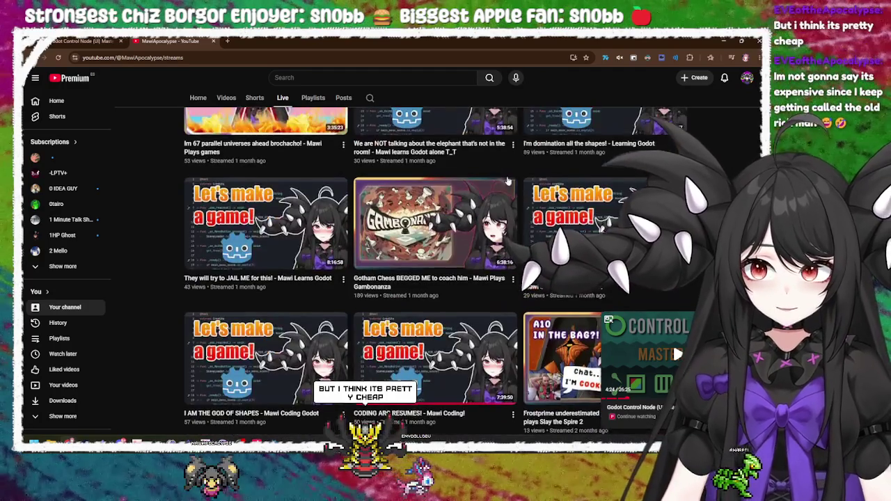
# Return to the channel home page via the account menu, then open the Create dropdown
pyautogui.click(746, 77)
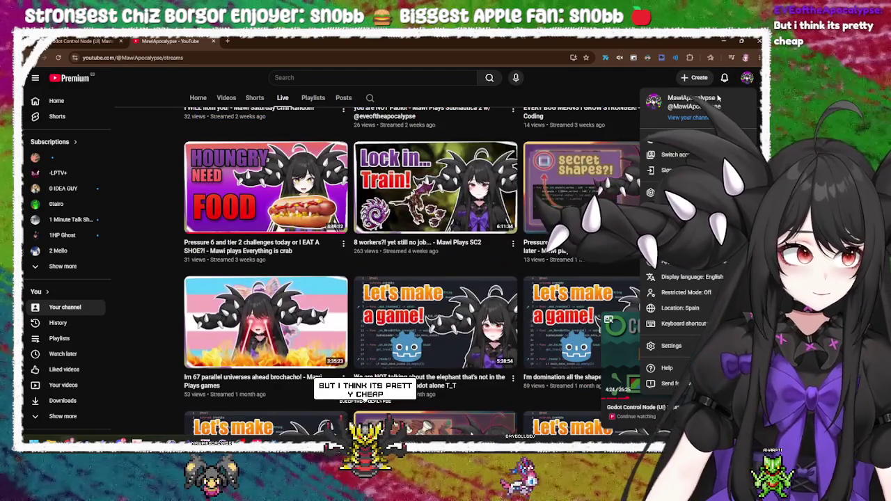
pyautogui.click(691, 119)
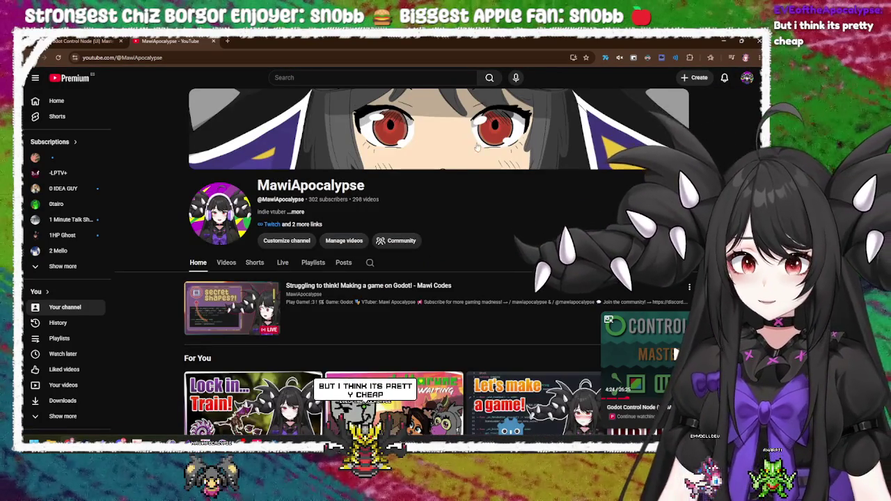
pyautogui.click(694, 77)
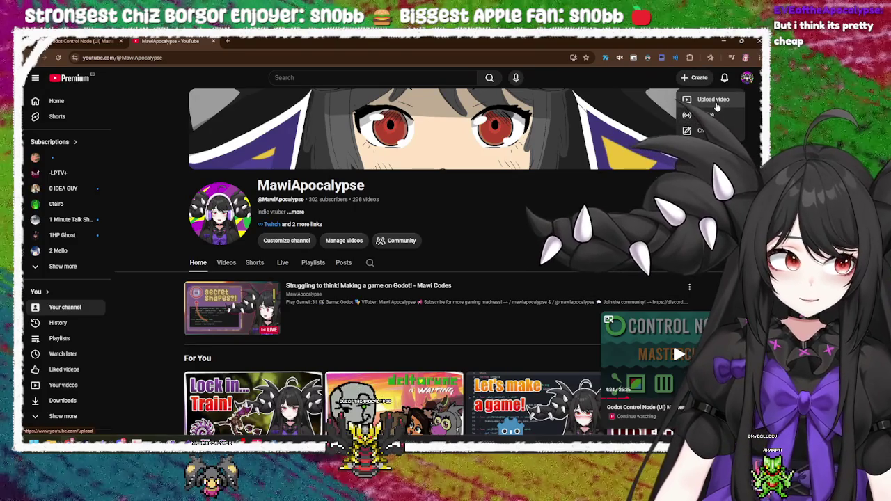
# Open YouTube Studio's Content page and switch to the Live tab of streams and replays
pyautogui.click(747, 77)
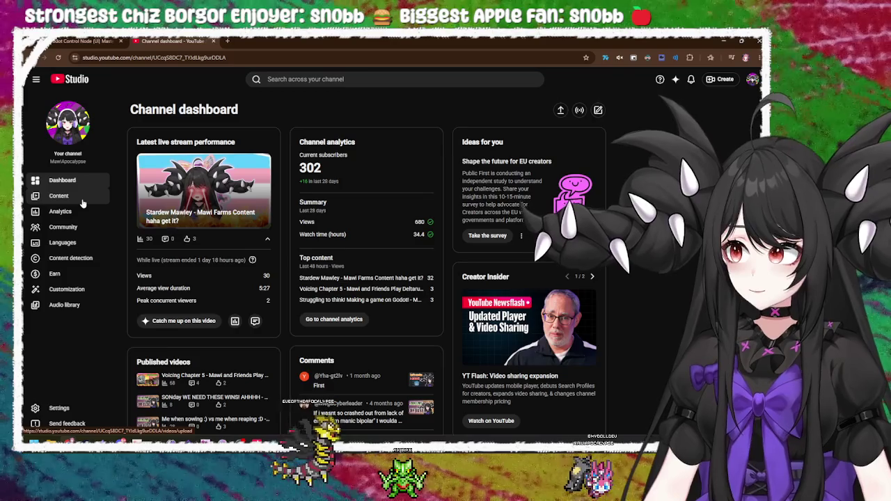
pyautogui.click(83, 201)
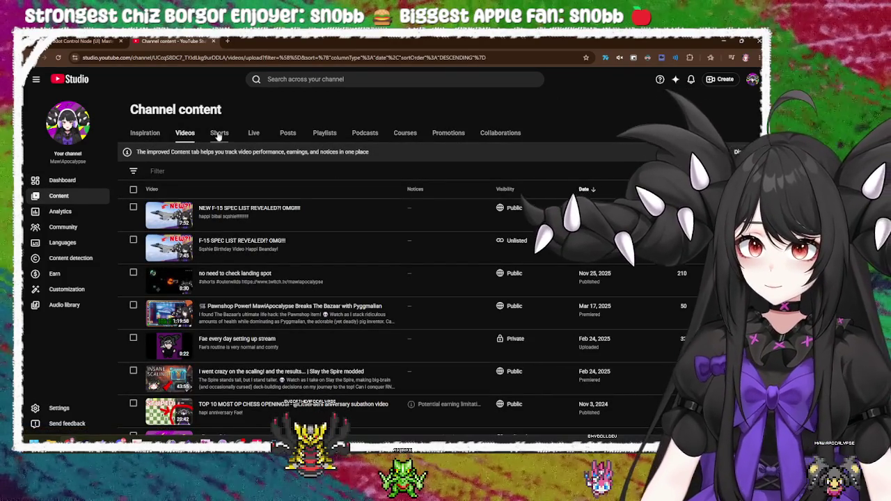
pyautogui.click(254, 133)
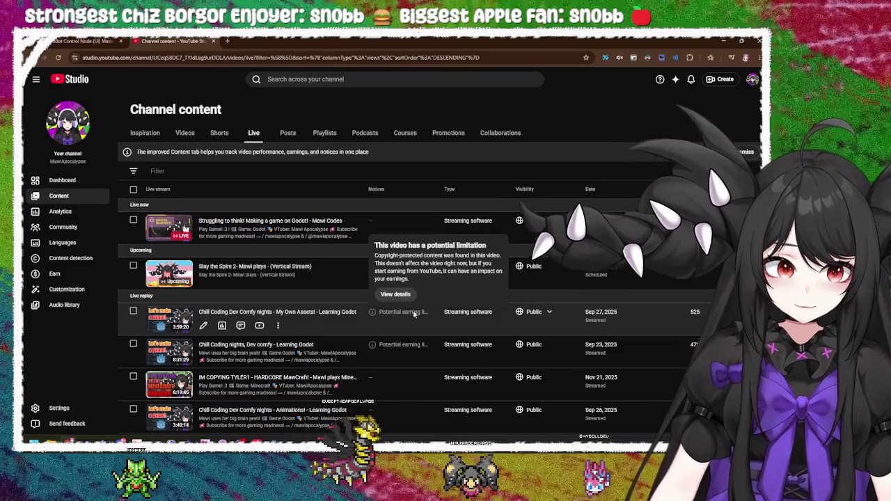
pyautogui.scroll(-2, 263, 381)
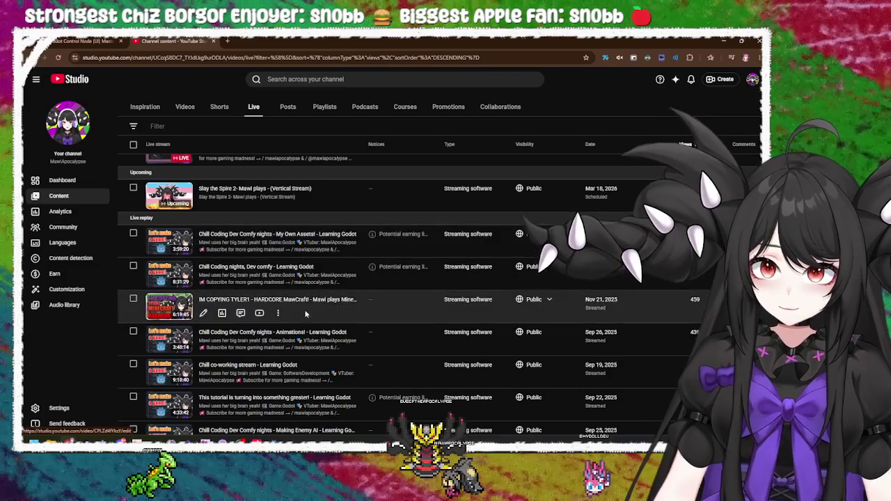
pyautogui.scroll(-6, 305, 314)
pyautogui.scroll(6, 320, 332)
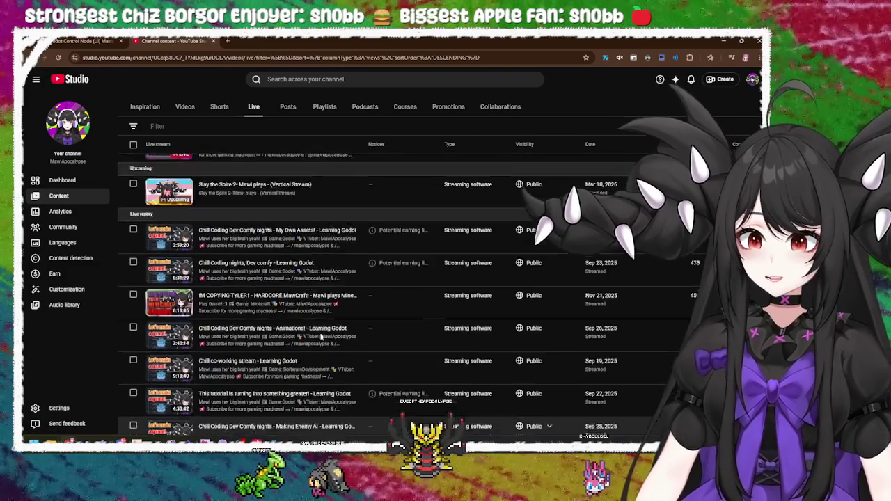
pyautogui.scroll(2, 320, 332)
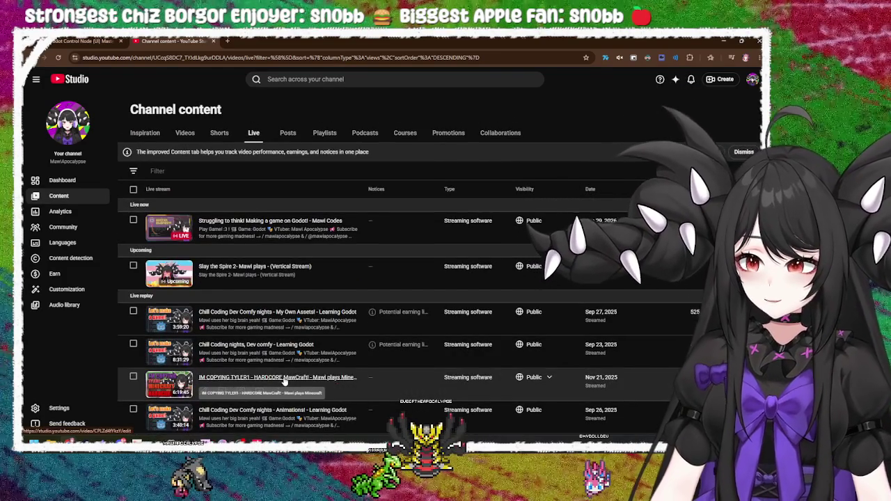
# Open the 'IM COPYING TYLER1 - HARDCORE MawCraft!' replay's watch page and close the Video details tab
pyautogui.click(283, 378)
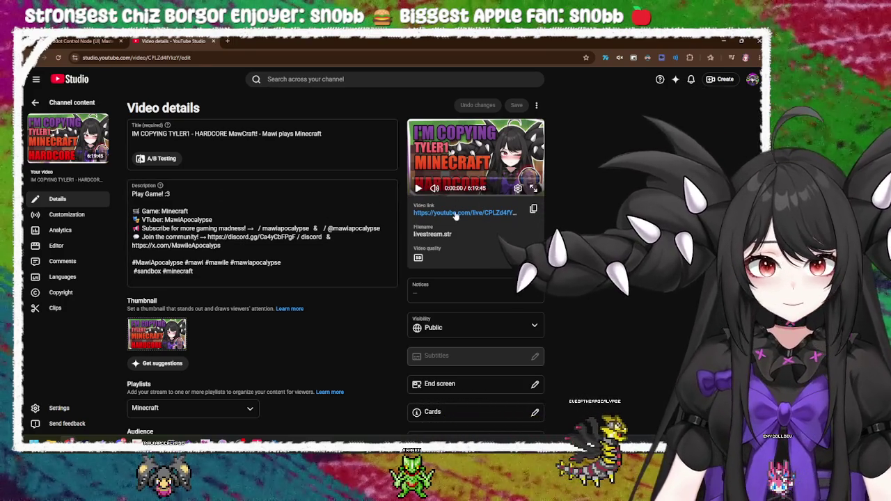
pyautogui.click(456, 217)
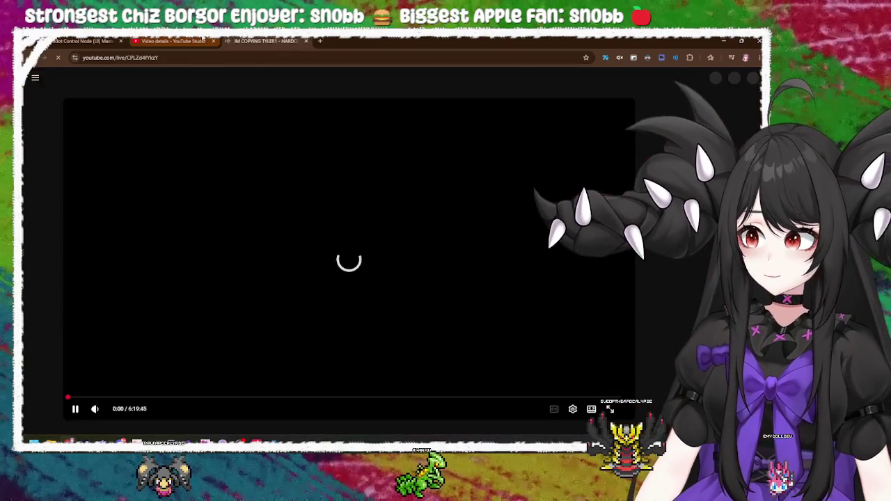
pyautogui.click(218, 44)
pyautogui.click(214, 42)
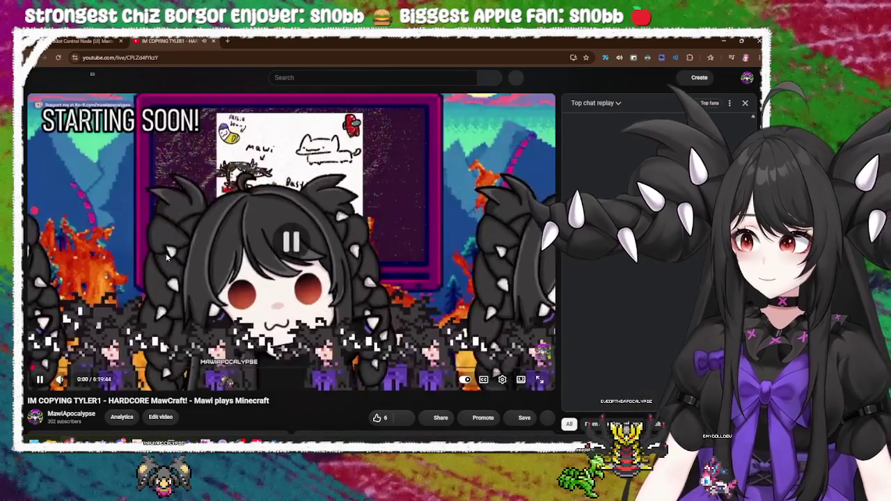
pyautogui.click(149, 274)
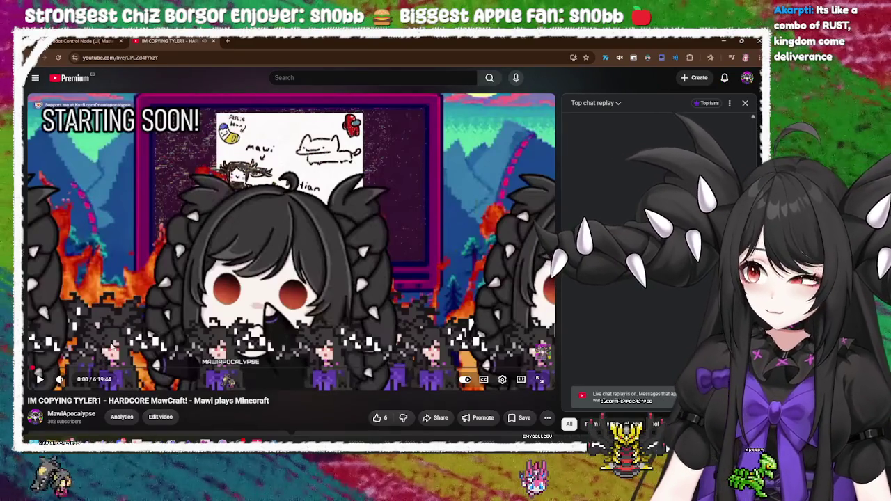
pyautogui.click(189, 279)
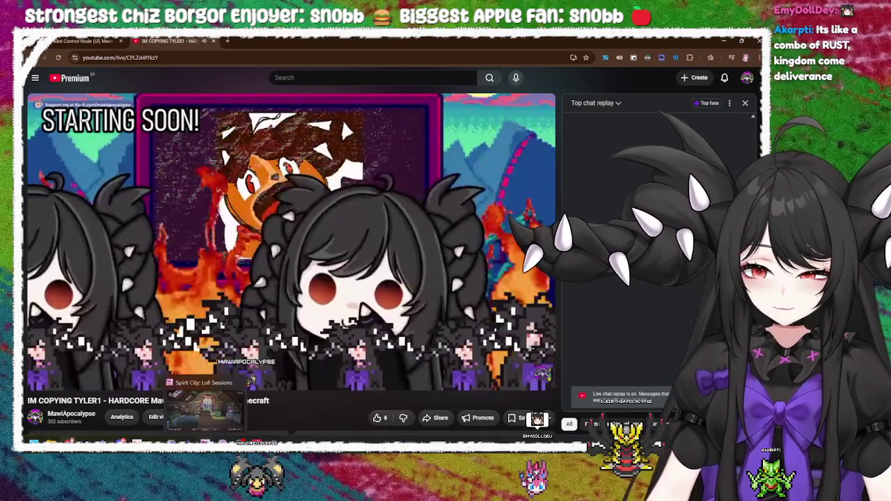
# Watch the Minecraft replay full screen and skip ahead to 9:19, past the Starting Soon screen
pyautogui.hotkey('alt', 'Tab')
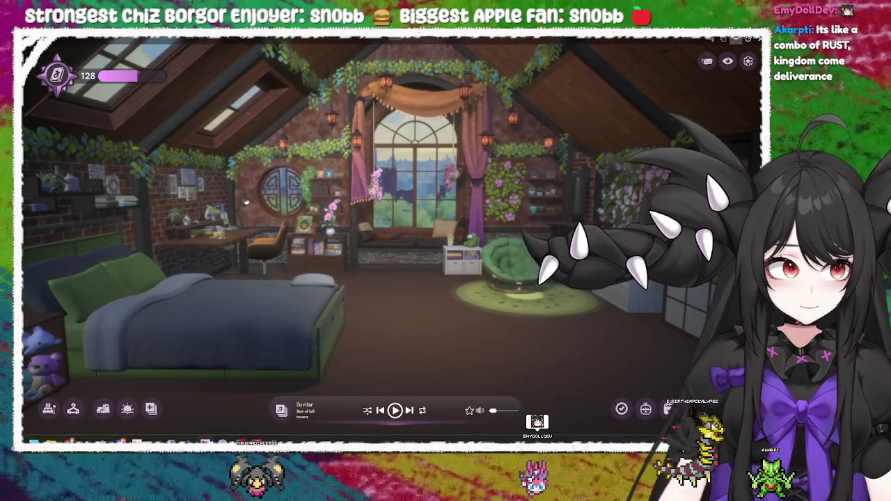
pyautogui.hotkey('alt', 'Tab')
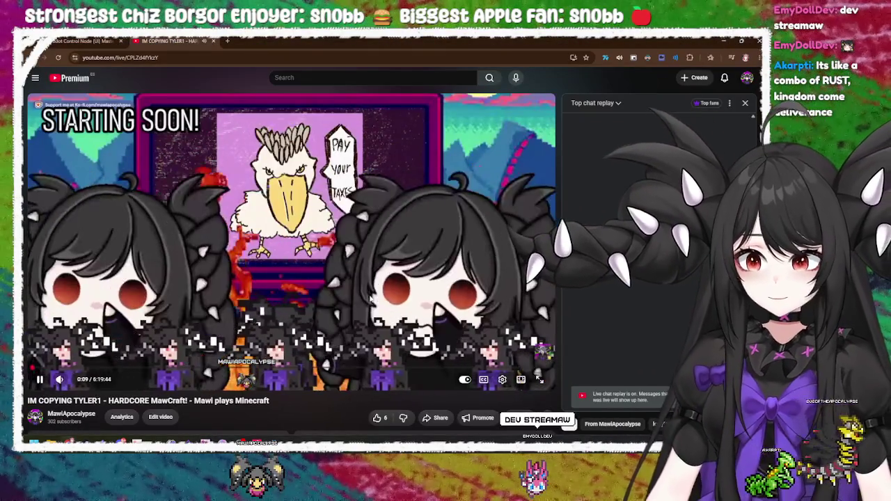
pyautogui.press('f')
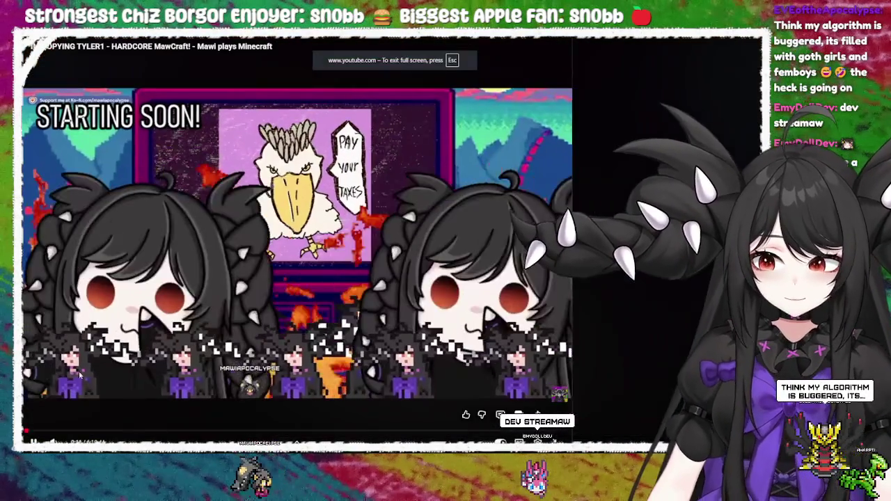
pyautogui.moveTo(31, 433); pyautogui.dragTo(31, 431)
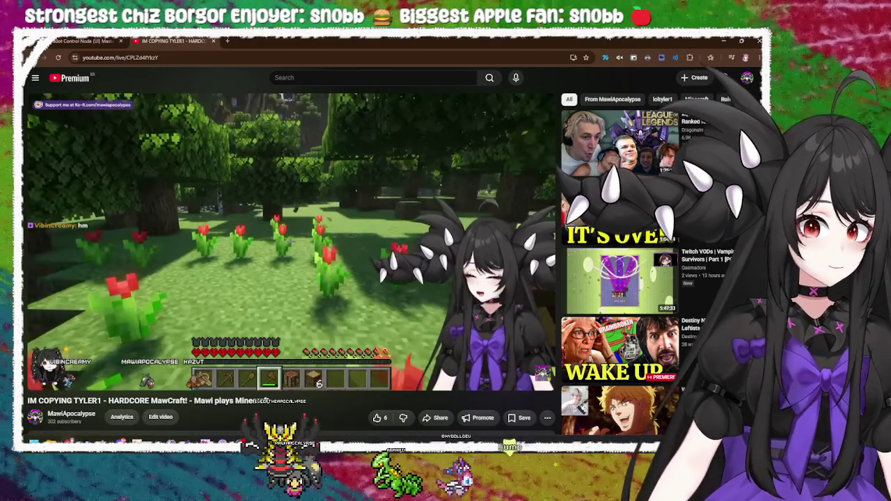
# Switch between windows until Spirit City's cozy attic room with its music player is showing
pyautogui.hotkey('alt', 'Tab')
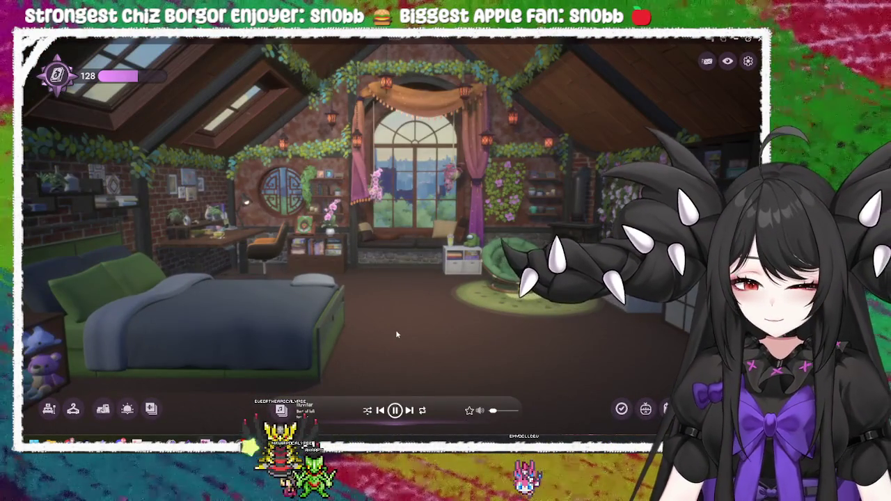
pyautogui.hotkey('alt', 'Tab')
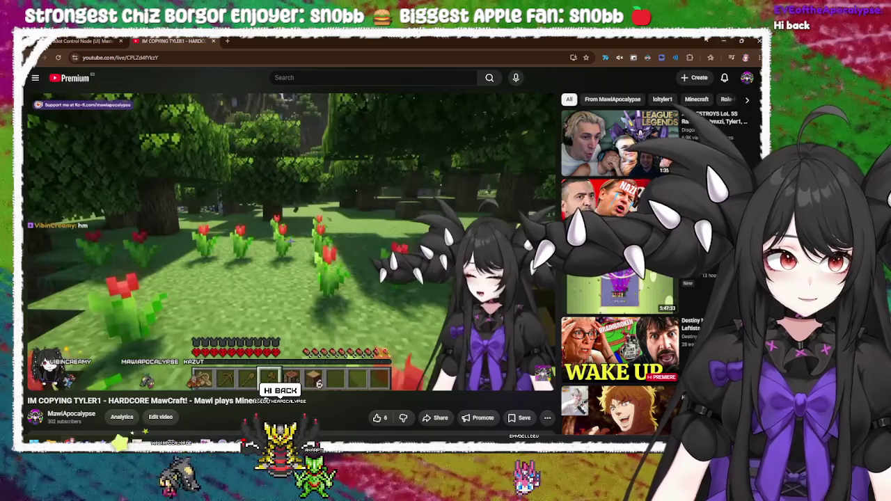
pyautogui.hotkey('alt', 'Tab')
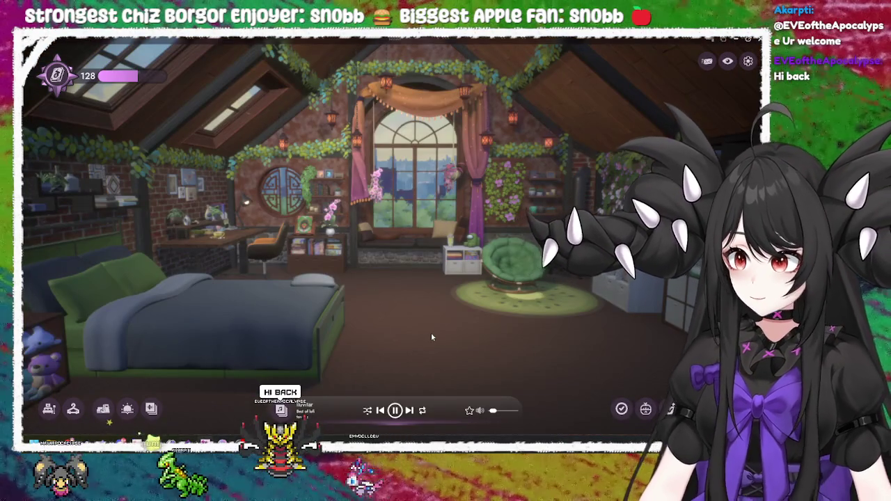
pyautogui.hotkey('alt', 'Tab')
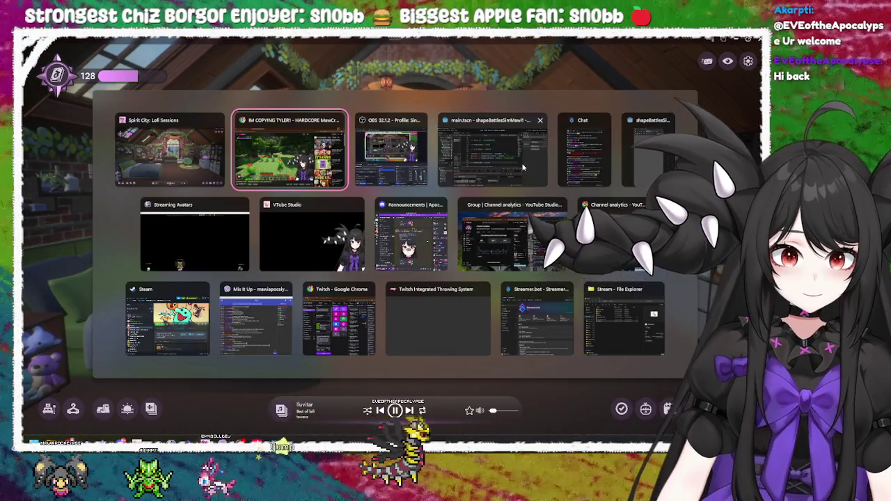
pyautogui.click(517, 163)
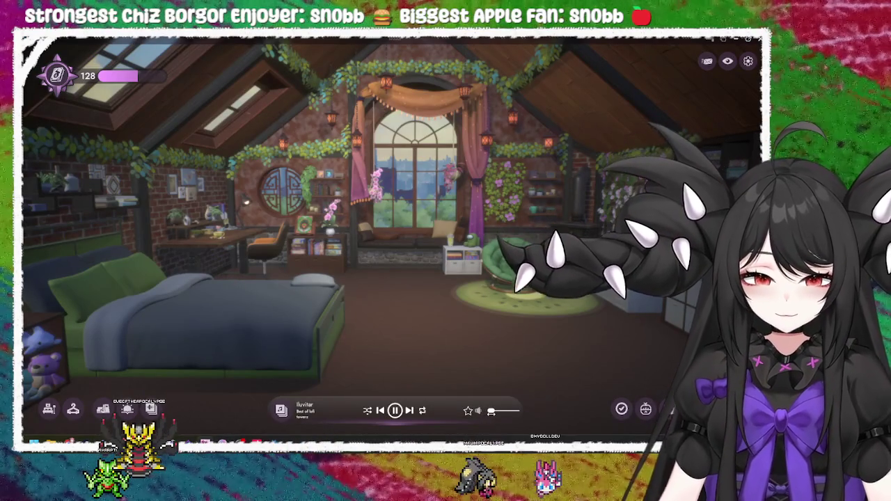
# Zoom Spirit City's room onto the window seat, then switch to Chrome's AdBlock what's-new page
pyautogui.click(411, 240)
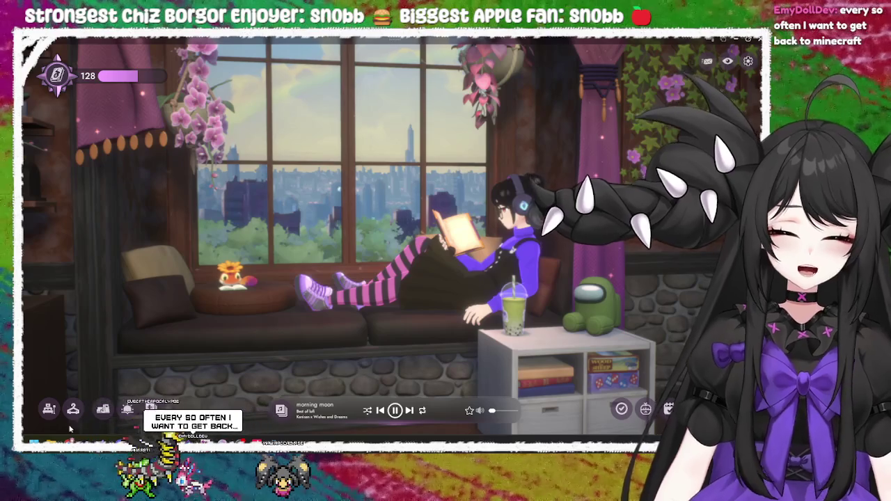
pyautogui.moveTo(116, 411)
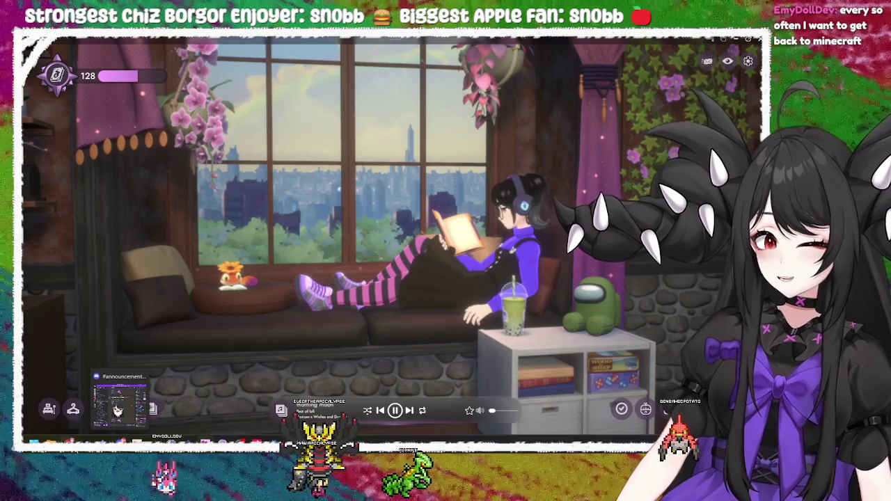
pyautogui.click(252, 408)
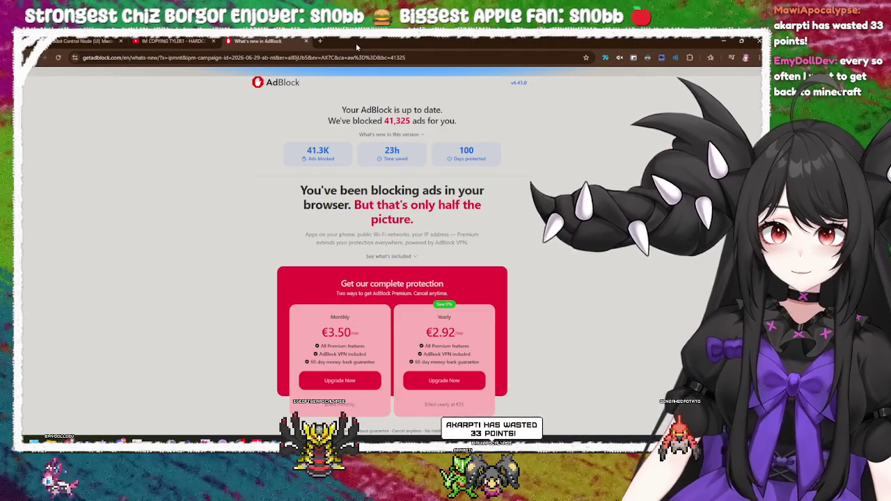
# Close the AdBlock tab and return to the Godot Control Node (UI) Masterclass tab
pyautogui.click(305, 41)
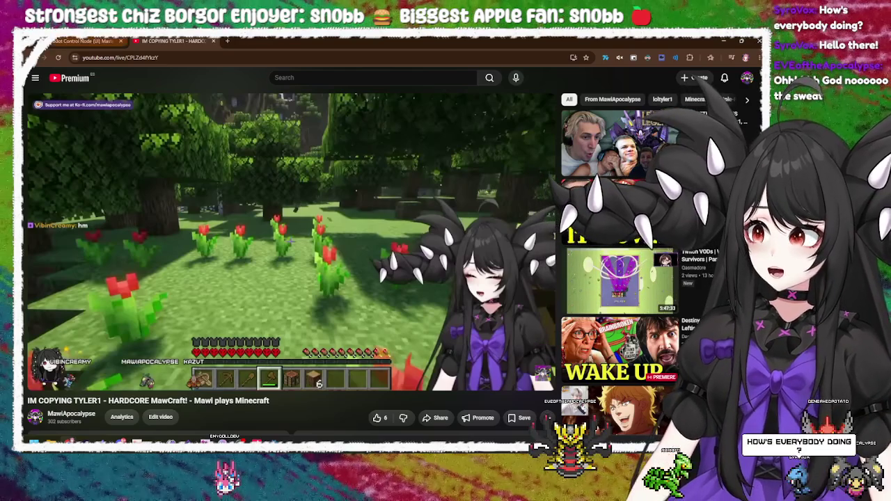
pyautogui.hotkey('ctrl', 'pageup')
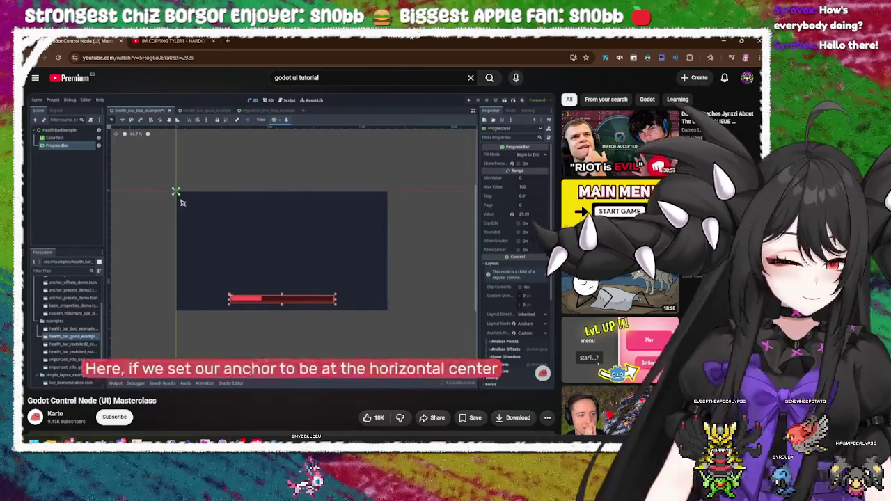
# Toggle the Godot UI tutorial video to full screen and back to the normal page
pyautogui.moveTo(481, 305)
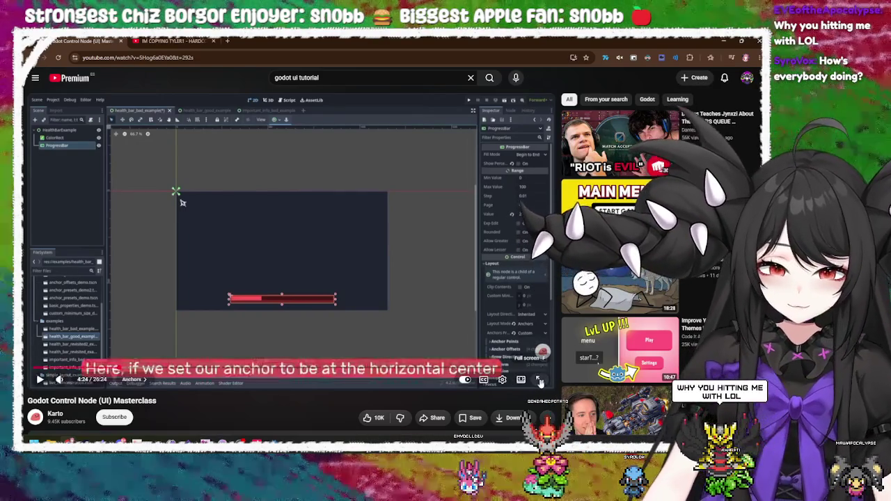
pyautogui.scroll(-1, 540, 382)
pyautogui.press('f')
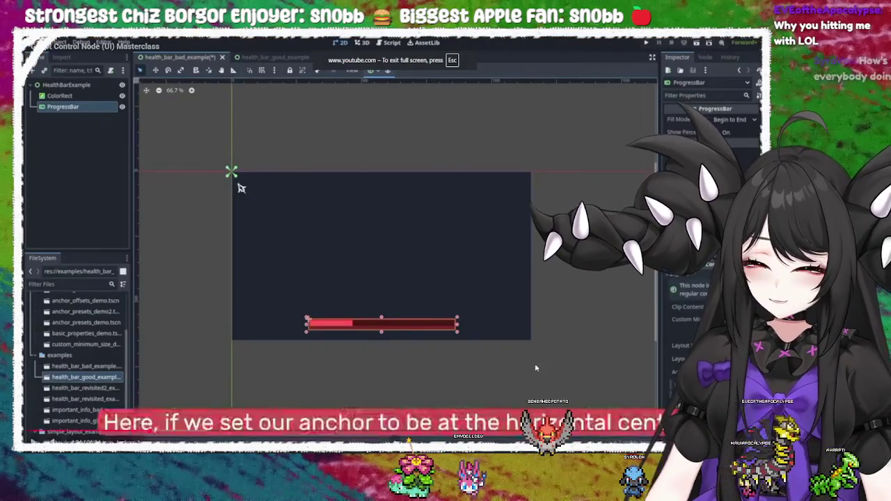
pyautogui.press('f')
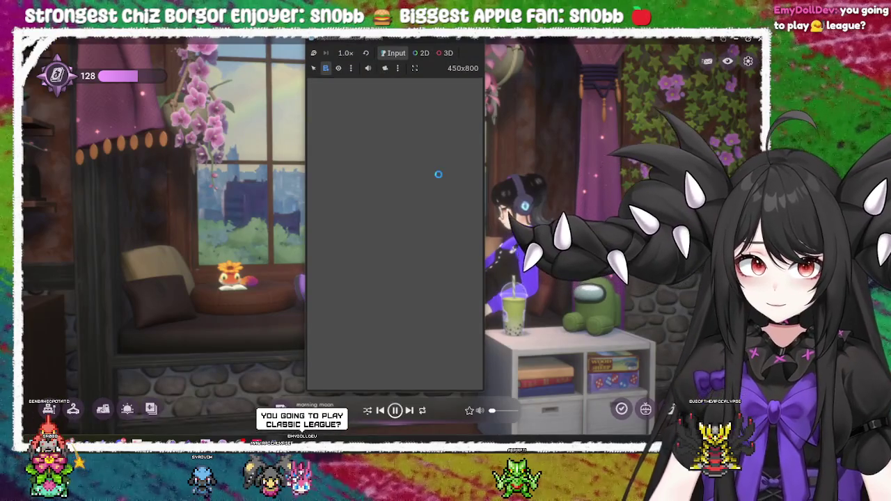
# Close the running game window and bring the field.gd script editor back
pyautogui.click(476, 38)
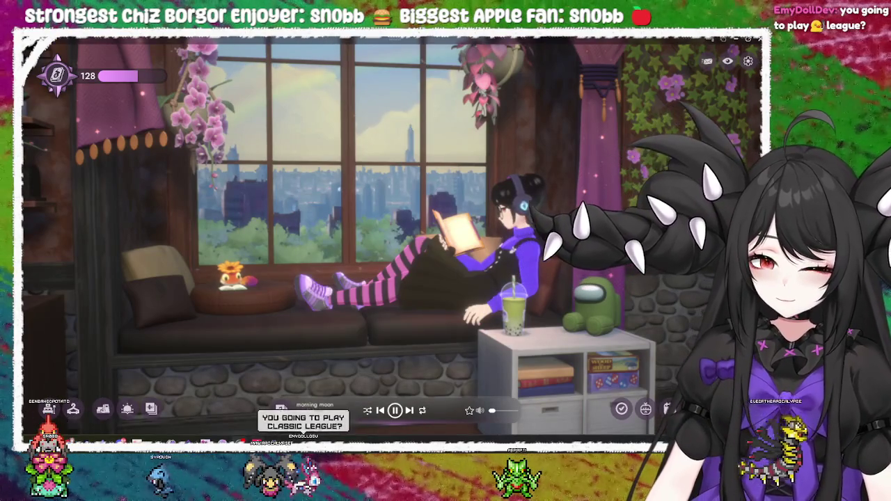
pyautogui.moveTo(216, 411)
pyautogui.click(237, 389)
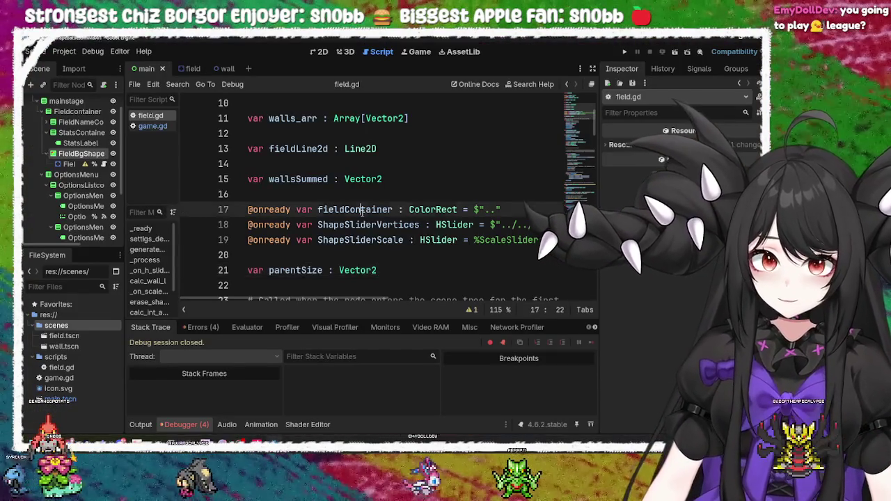
# Inspect the slider declarations on lines 17–21, scrolling right to see line 18's long path
pyautogui.click(370, 271)
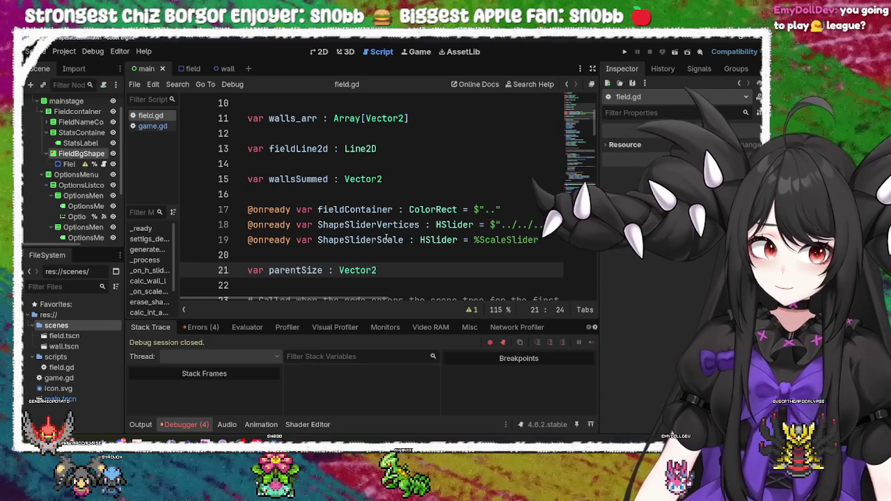
pyautogui.click(387, 239)
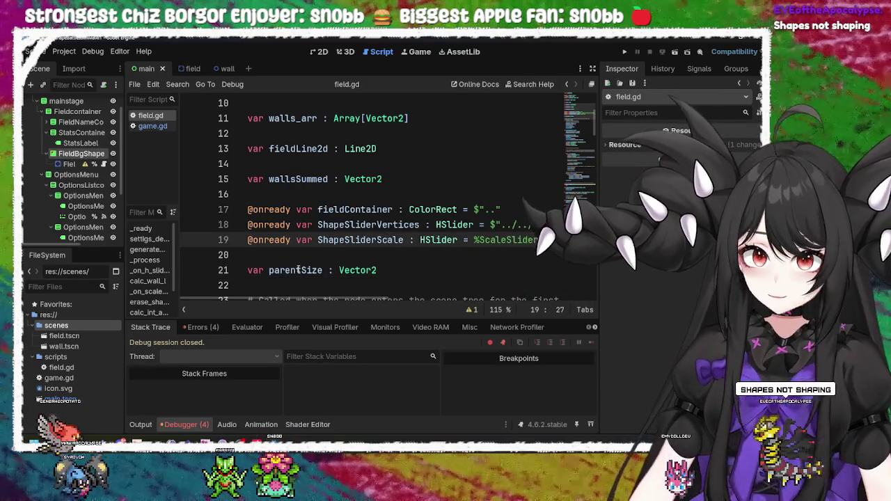
pyautogui.click(364, 209)
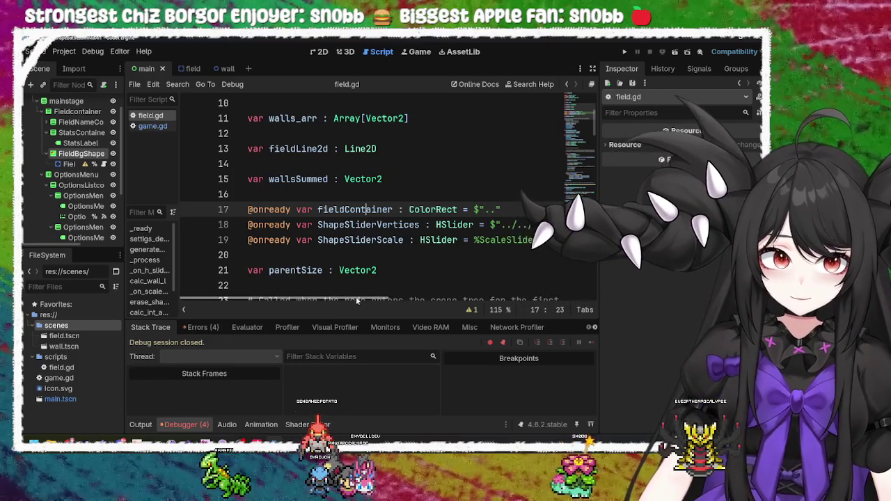
pyautogui.hscroll(3, 393, 301)
pyautogui.moveTo(393, 301)
pyautogui.mouseDown()
pyautogui.moveTo(563, 297)
pyautogui.moveTo(318, 298)
pyautogui.moveTo(409, 294)
pyautogui.mouseUp()
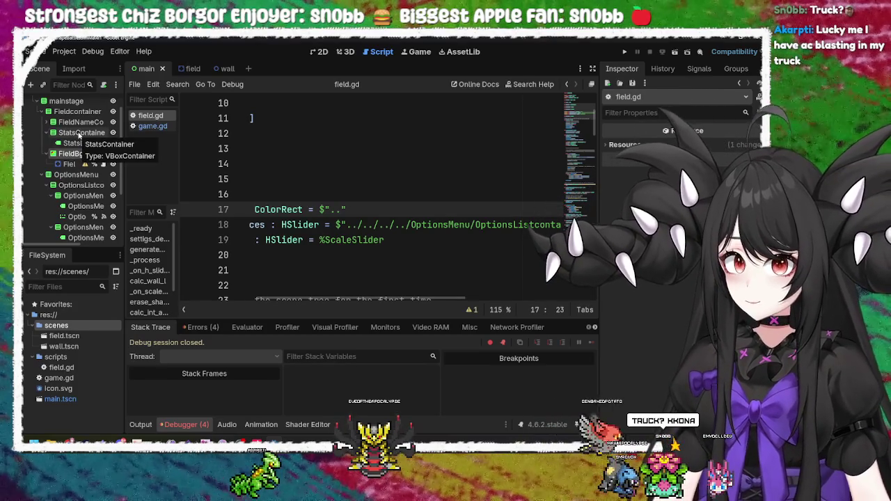
# Delete the long $"../.." node path from line 18's ShapeSliderVertices declaration
pyautogui.click(345, 225)
pyautogui.hotkey('shift', 'End')
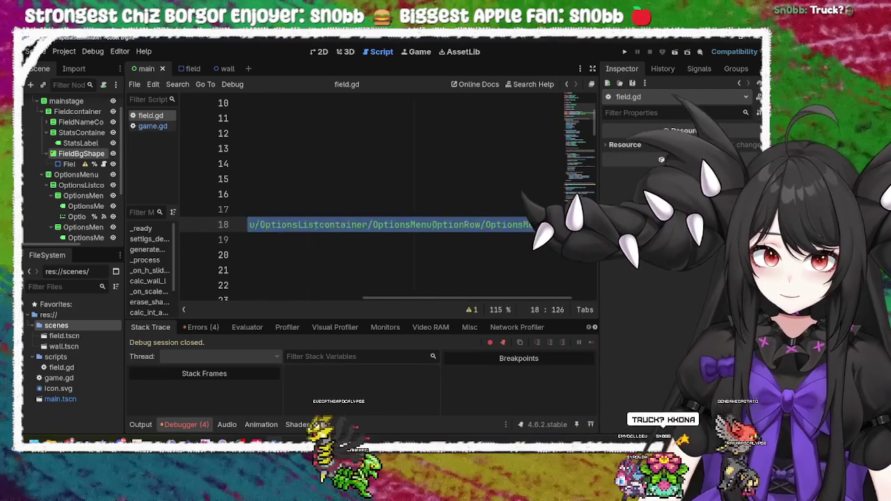
pyautogui.press('BackSpace')
pyautogui.press('BackSpace')
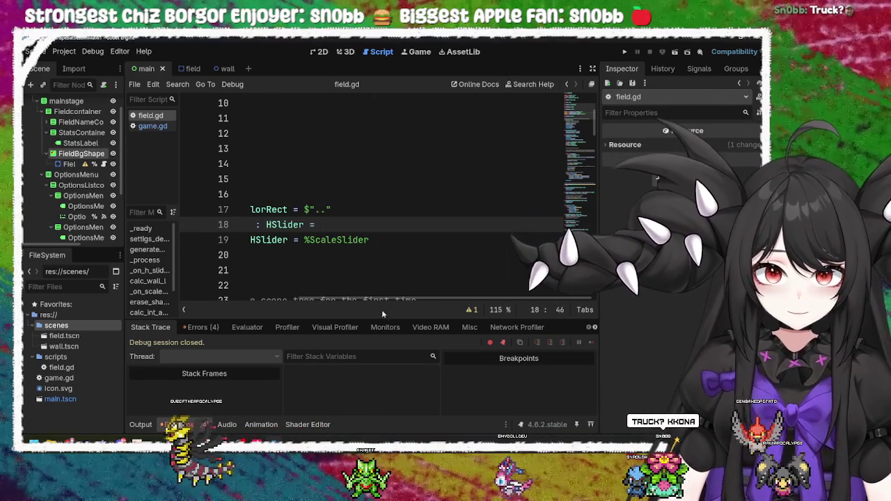
pyautogui.hscroll(-5, 255, 296)
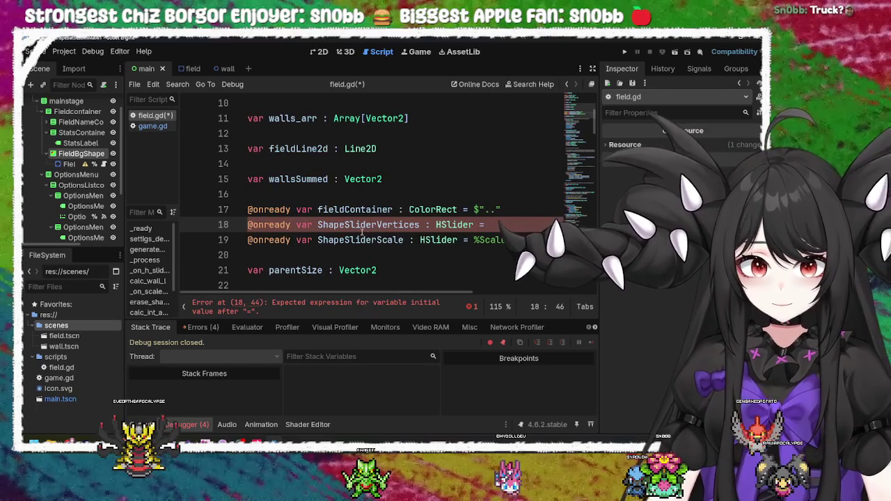
# Select the OptionsMenuRowControl HSlider in the Scene dock to show its properties
pyautogui.click(367, 224)
pyautogui.press('Right')
pyautogui.press('Right')
pyautogui.press('Right')
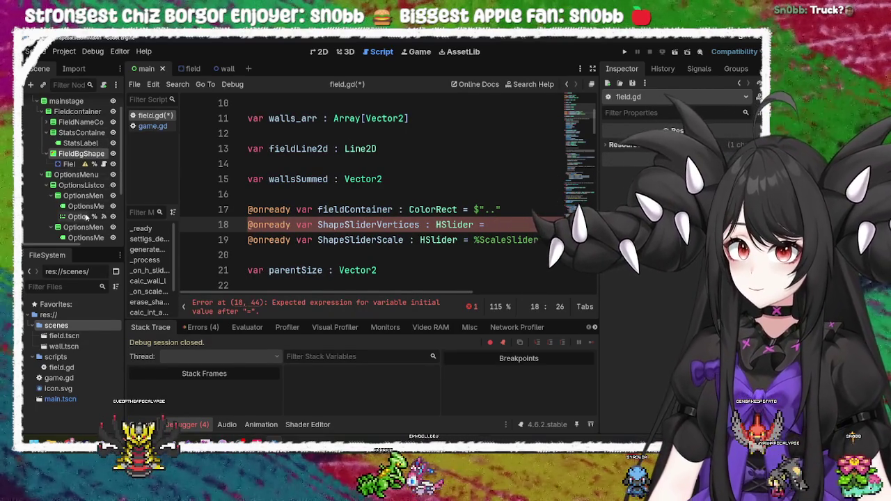
pyautogui.scroll(-5, 82, 171)
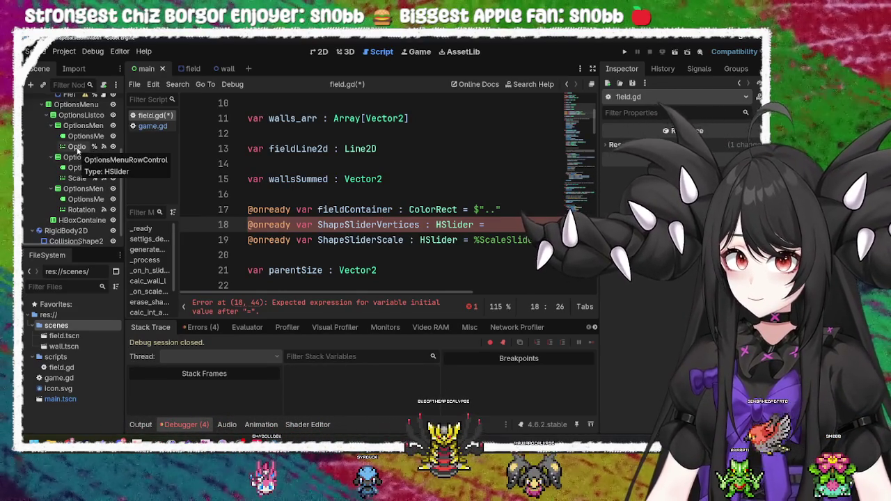
pyautogui.click(77, 146)
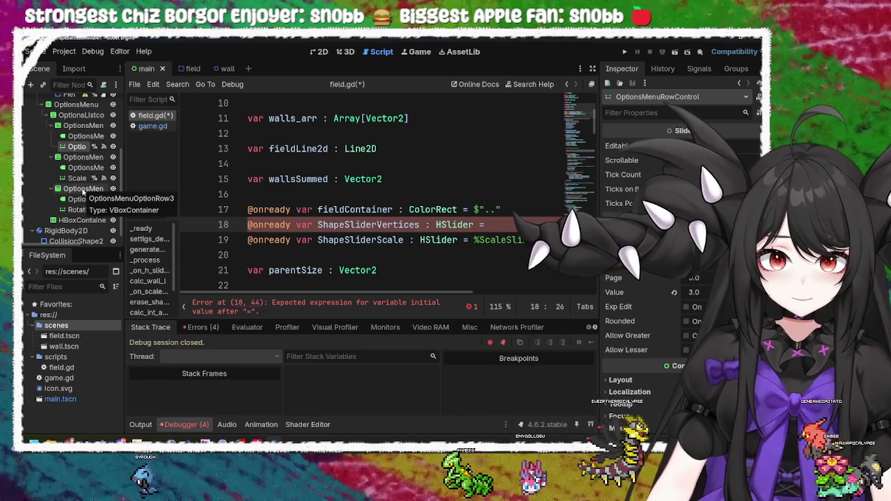
# Drag the OptionsMenuRowControl node into line 18 so ShapeSliderVertices uses %OptionsMenuRowControl
pyautogui.moveTo(75, 147); pyautogui.dragTo(440, 230)
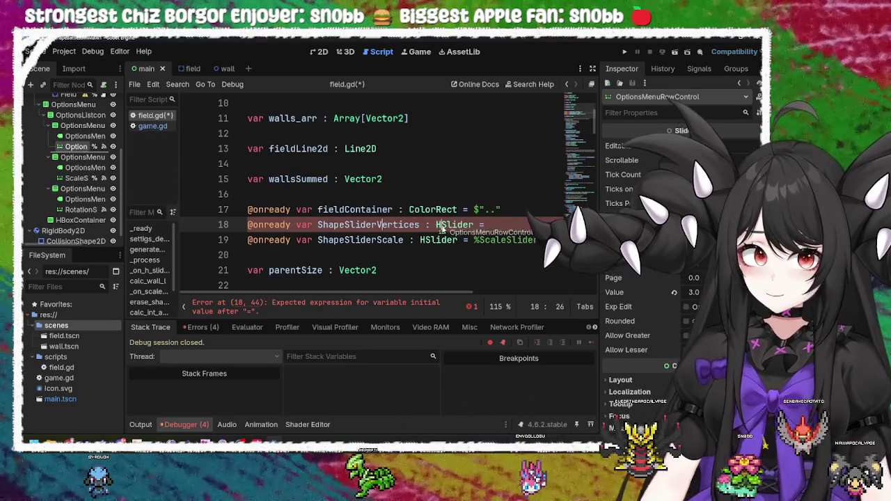
pyautogui.moveTo(502, 230); pyautogui.dragTo(503, 228)
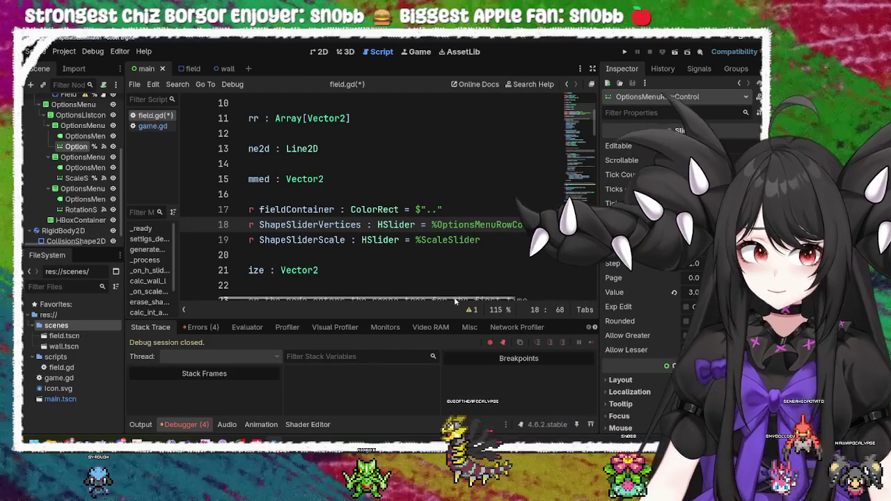
pyautogui.moveTo(454, 300); pyautogui.dragTo(430, 301)
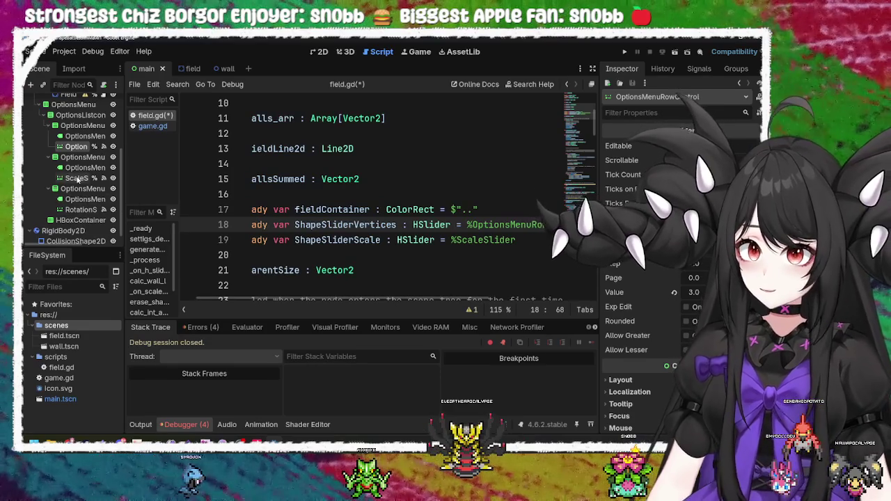
pyautogui.click(80, 209)
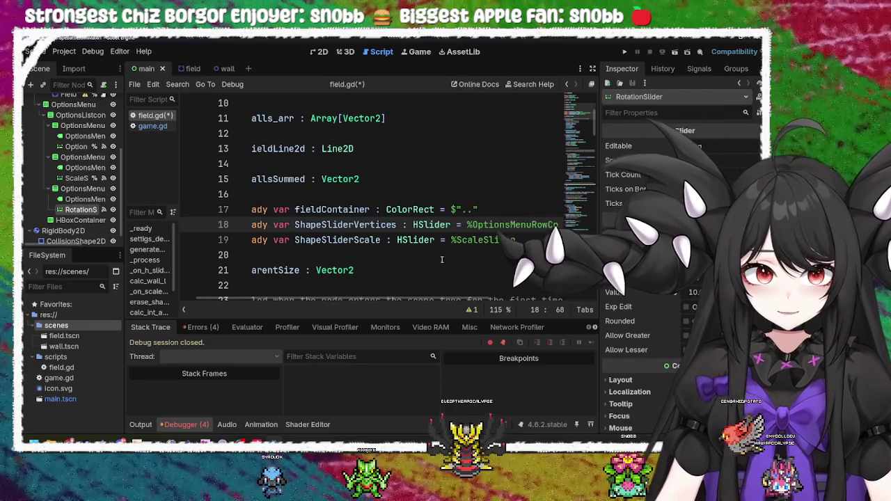
pyautogui.scroll(-2, 389, 244)
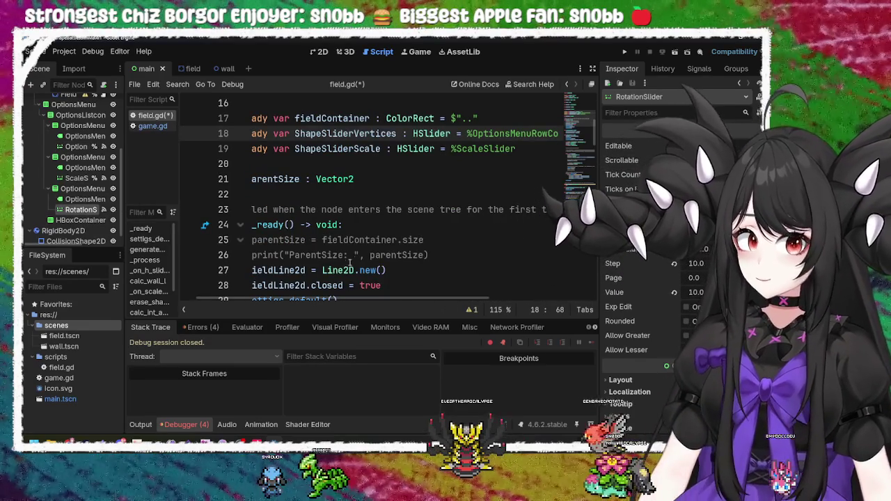
pyautogui.moveTo(384, 298); pyautogui.dragTo(369, 299)
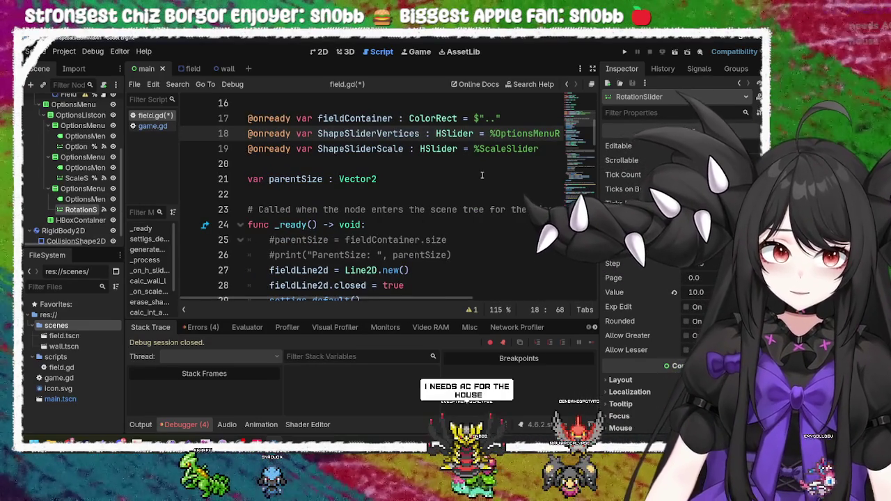
pyautogui.scroll(1, 482, 174)
pyautogui.click(515, 194)
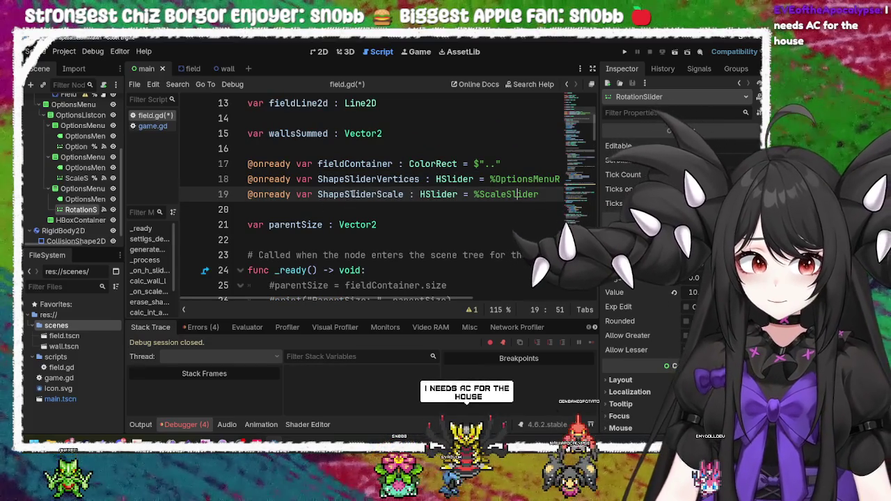
pyautogui.doubleClick(353, 194)
pyautogui.doubleClick(362, 179)
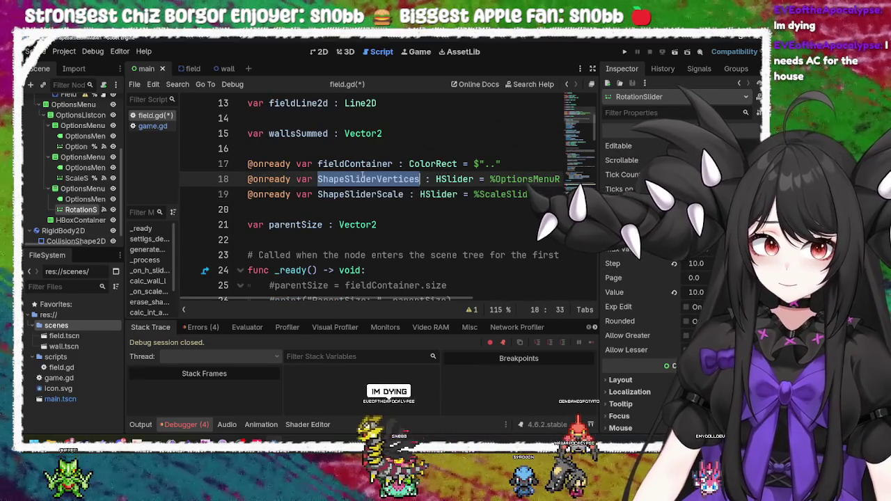
pyautogui.doubleClick(363, 194)
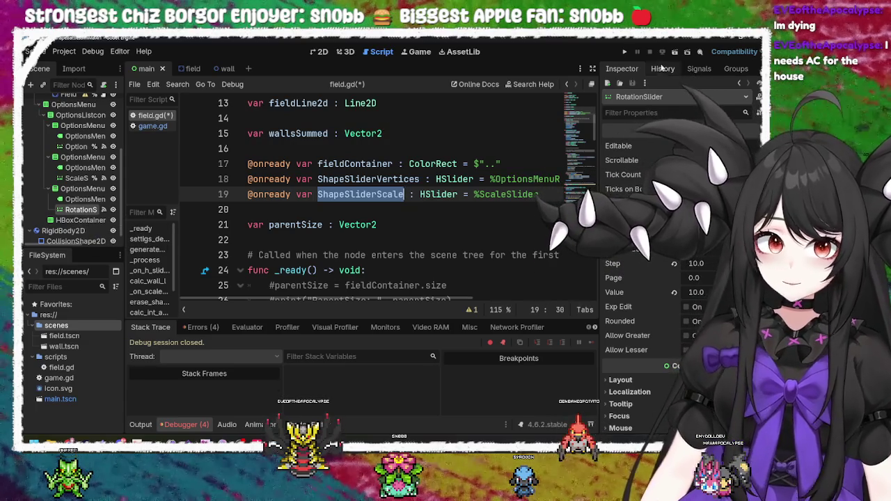
# Save and run the game, raise the # Vertices and Scale sliders, then stop it with F8
pyautogui.click(624, 51)
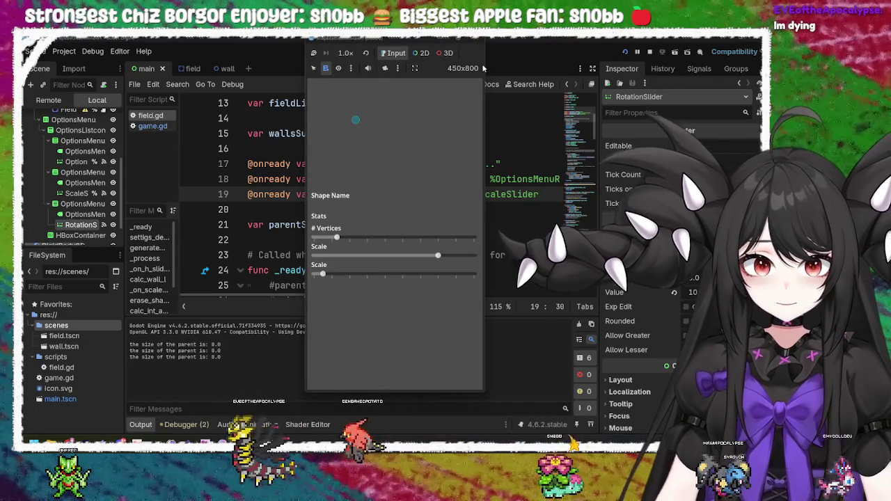
pyautogui.click(427, 237)
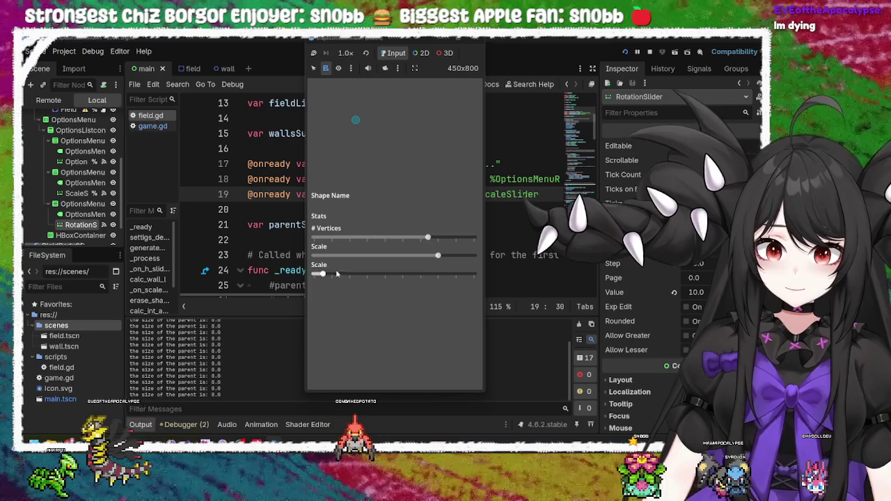
pyautogui.moveTo(336, 274); pyautogui.dragTo(378, 274)
pyautogui.press('F8')
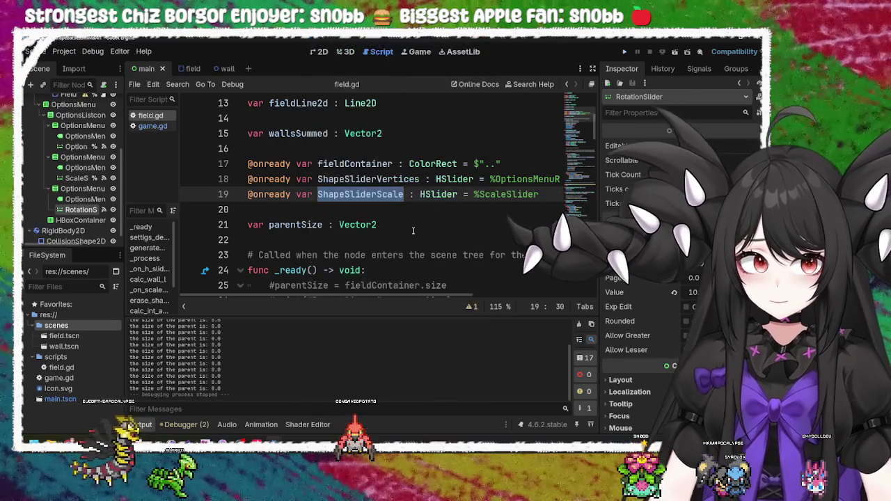
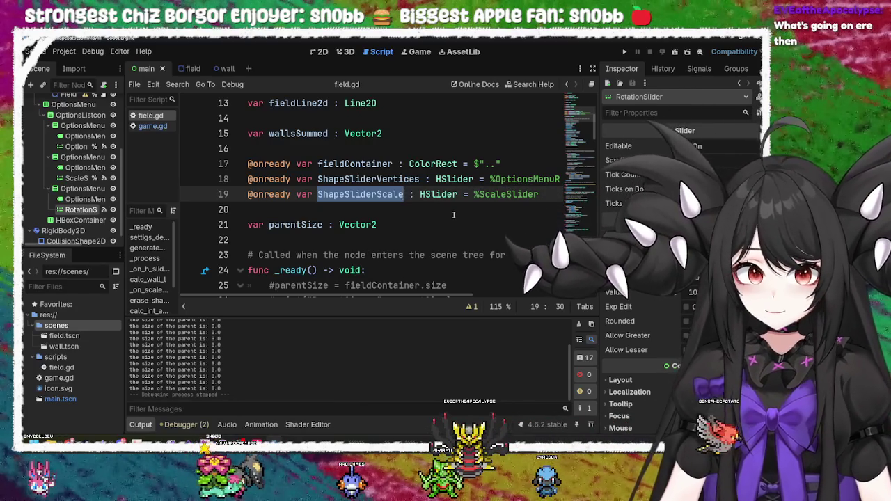
# Test-run the game, raise the shape's scale, then close it and return to the script
pyautogui.click(453, 215)
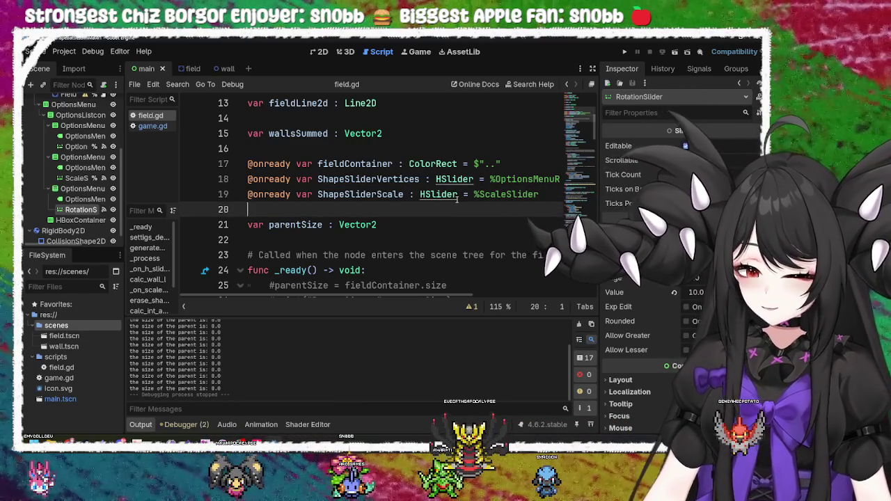
pyautogui.click(625, 51)
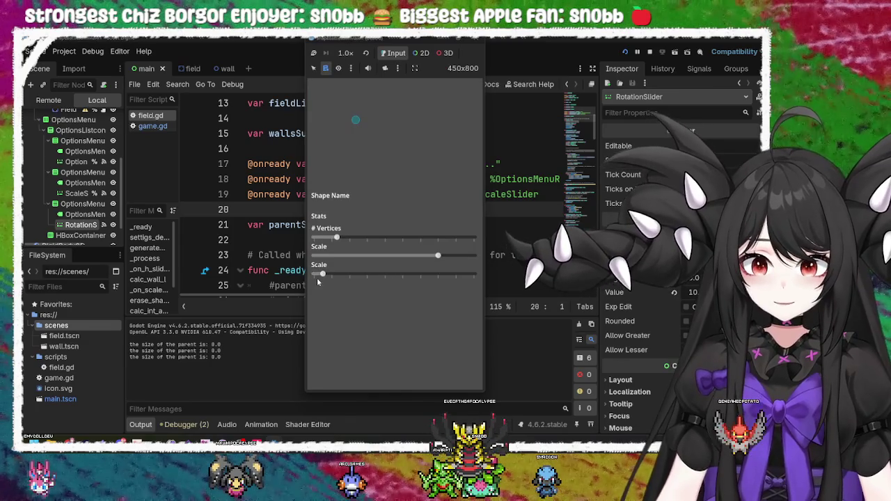
pyautogui.moveTo(316, 278)
pyautogui.mouseDown()
pyautogui.moveTo(390, 275)
pyautogui.moveTo(341, 275)
pyautogui.mouseUp()
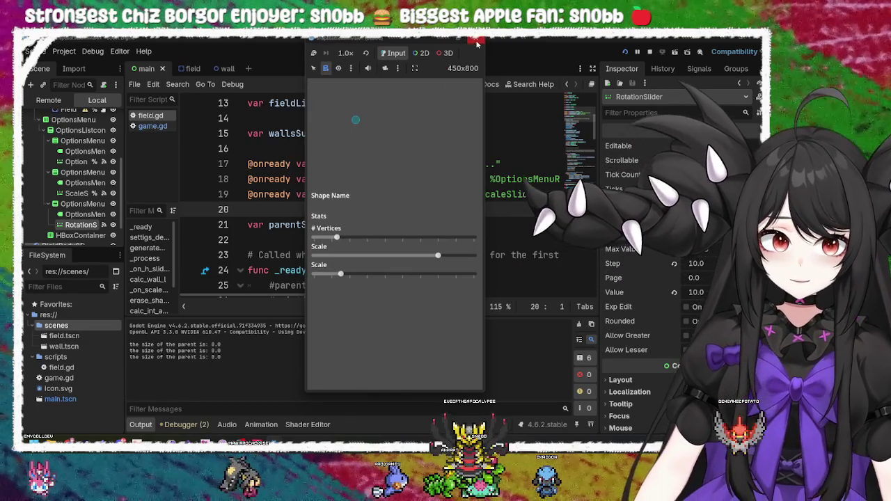
pyautogui.click(477, 43)
pyautogui.click(400, 255)
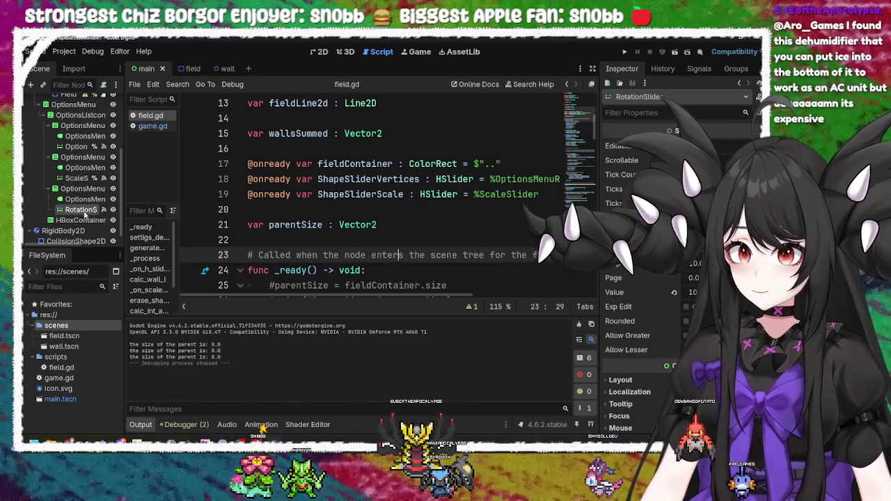
# Google 'godot get viewport size' in a new Chrome tab and open the Reddit thread
pyautogui.moveTo(170, 443)
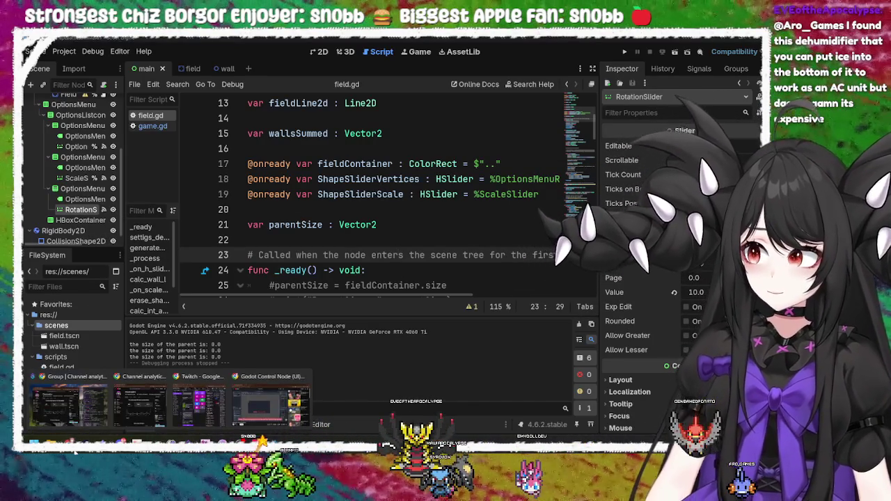
pyautogui.click(271, 403)
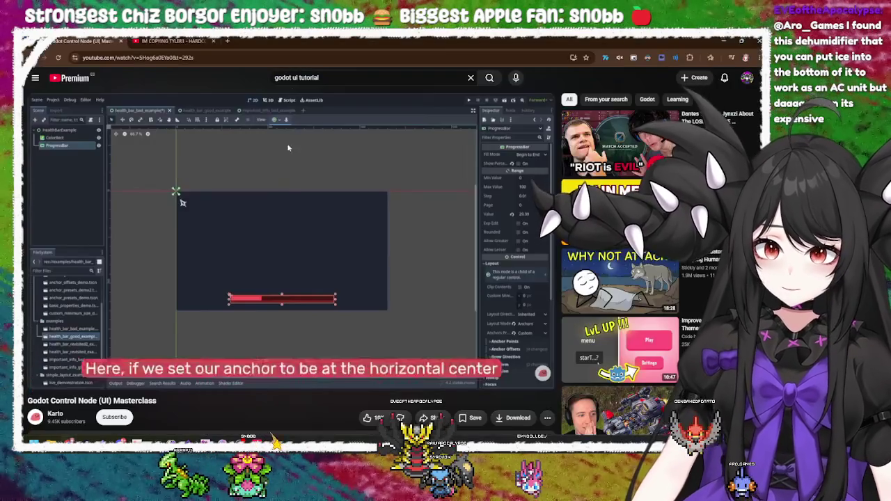
pyautogui.hotkey('ctrl', 't')
pyautogui.click(261, 62)
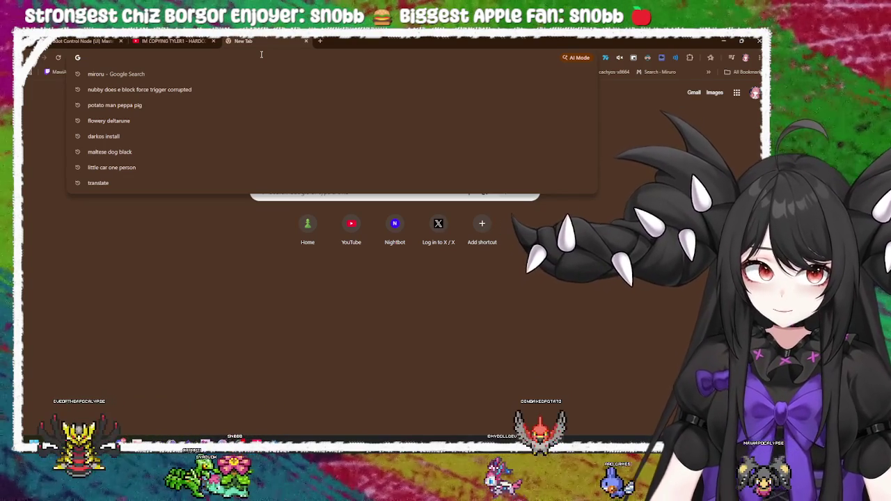
pyautogui.write('godot ')
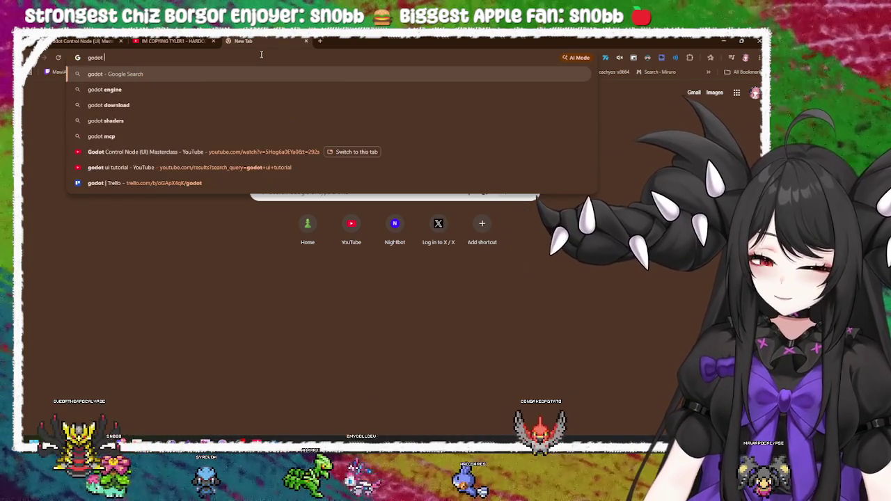
pyautogui.write('get viewport size')
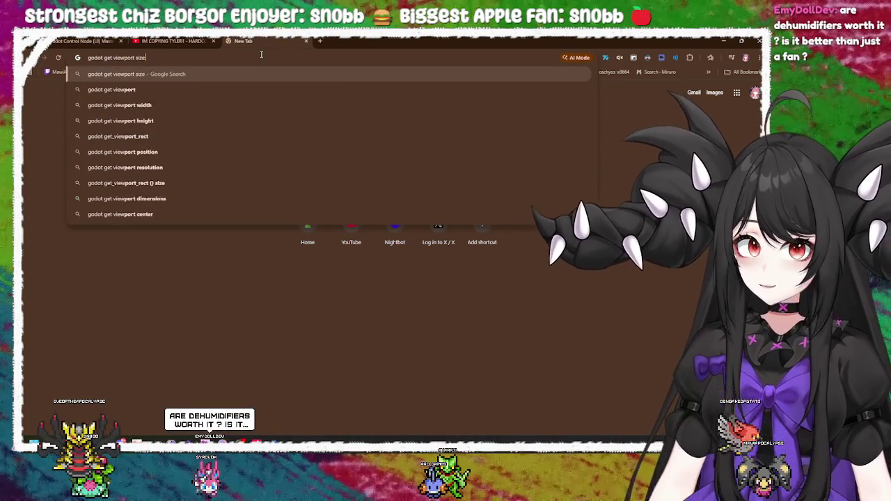
pyautogui.press('Return')
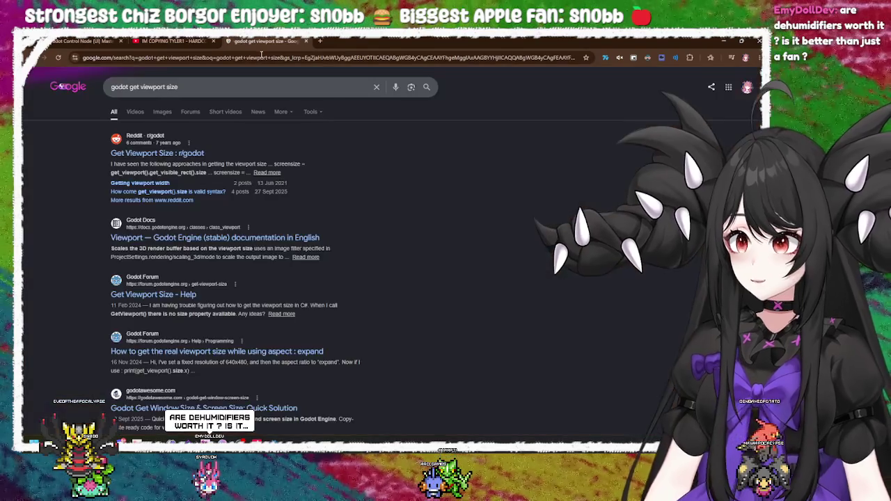
pyautogui.click(192, 154)
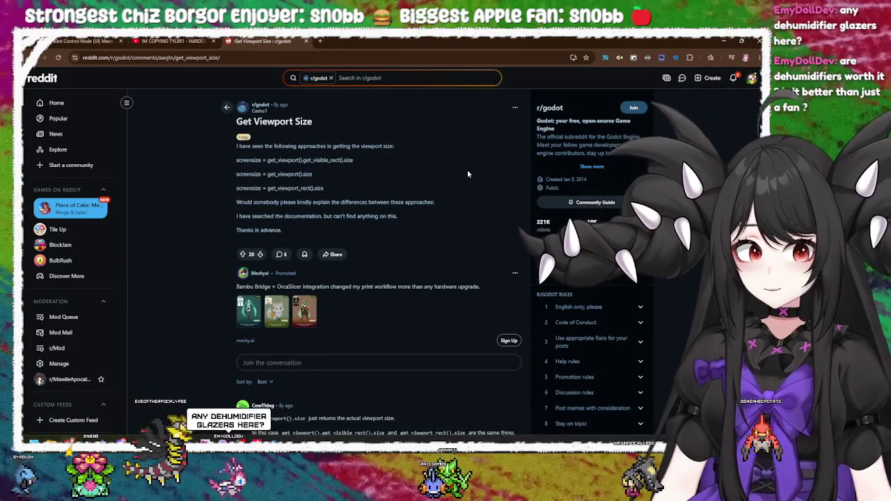
# Read down the thread's replies about get_viewport().size and get_viewport_rect
pyautogui.scroll(-3, 467, 170)
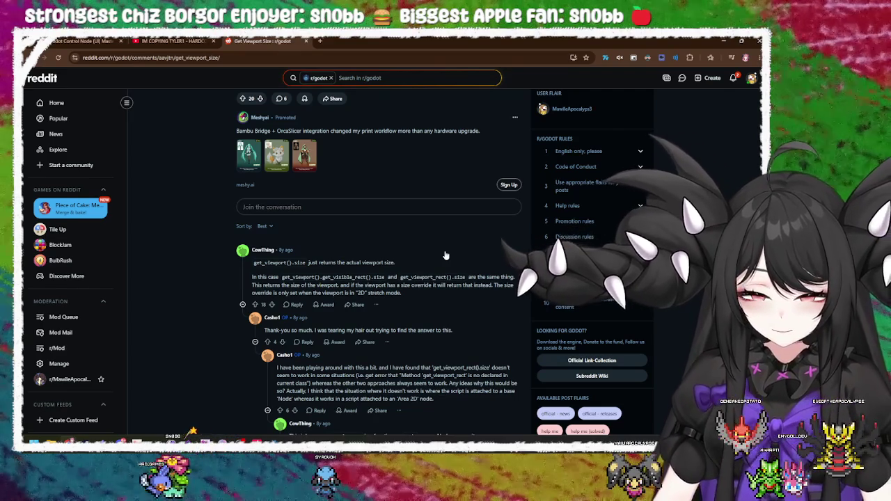
pyautogui.scroll(-2, 446, 255)
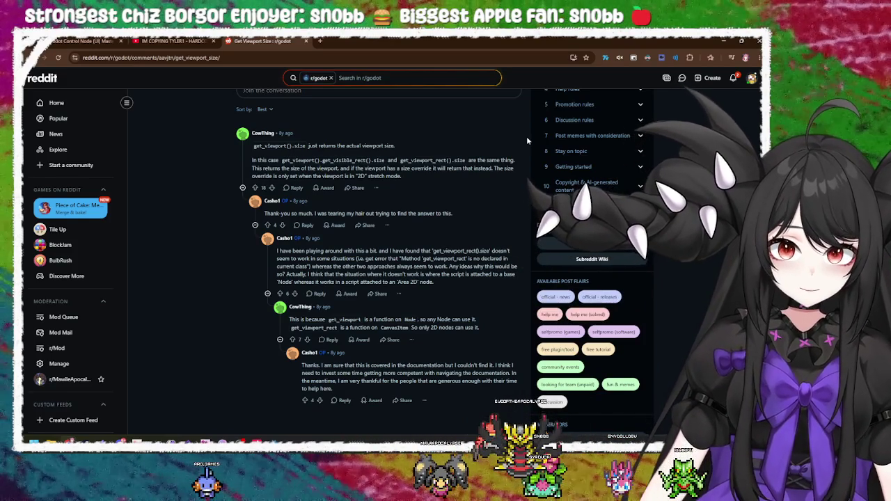
# Back in Godot, search field.gd for parentSize and reach its assignment in generateWalls
pyautogui.hotkey('alt', 'Tab')
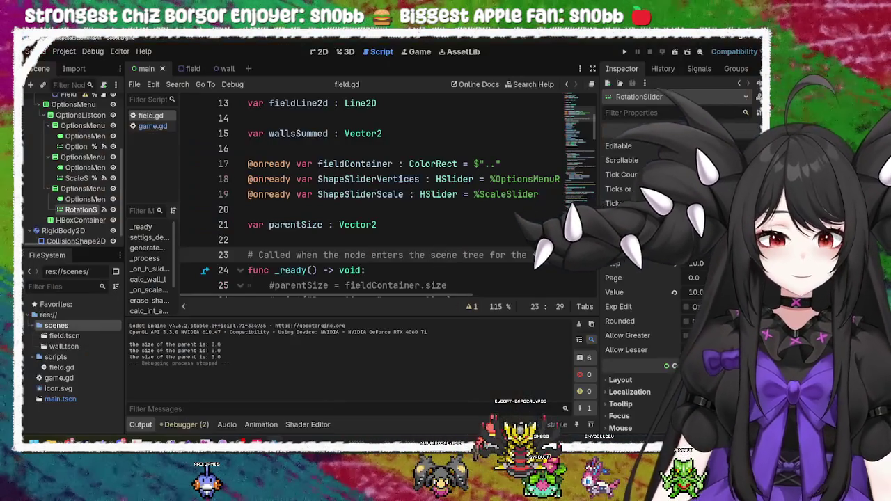
pyautogui.click(440, 197)
pyautogui.scroll(1, 439, 197)
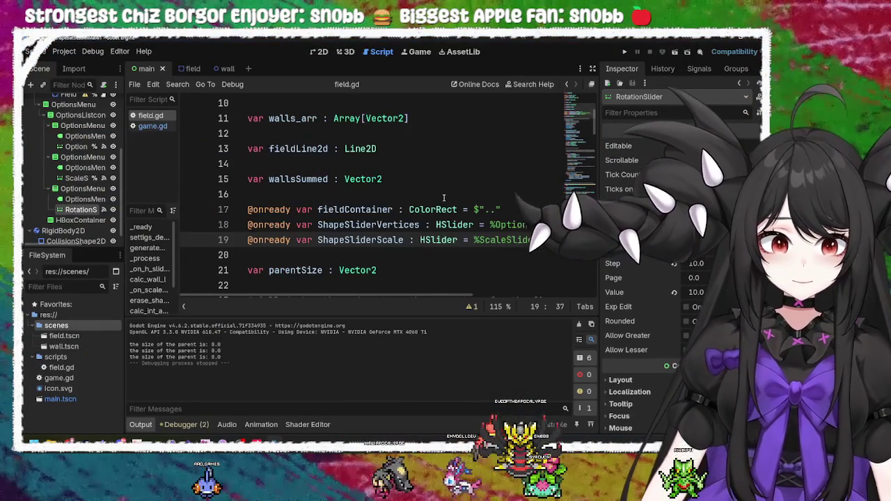
pyautogui.scroll(-2, 387, 220)
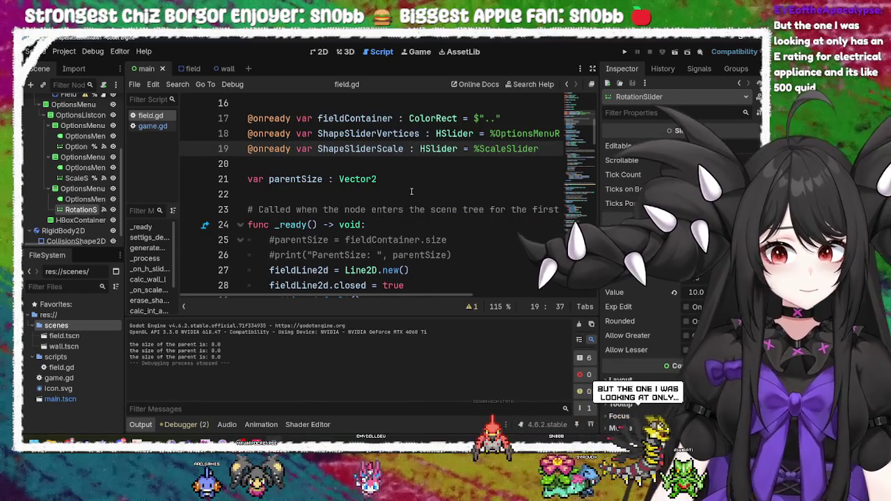
pyautogui.doubleClick(295, 179)
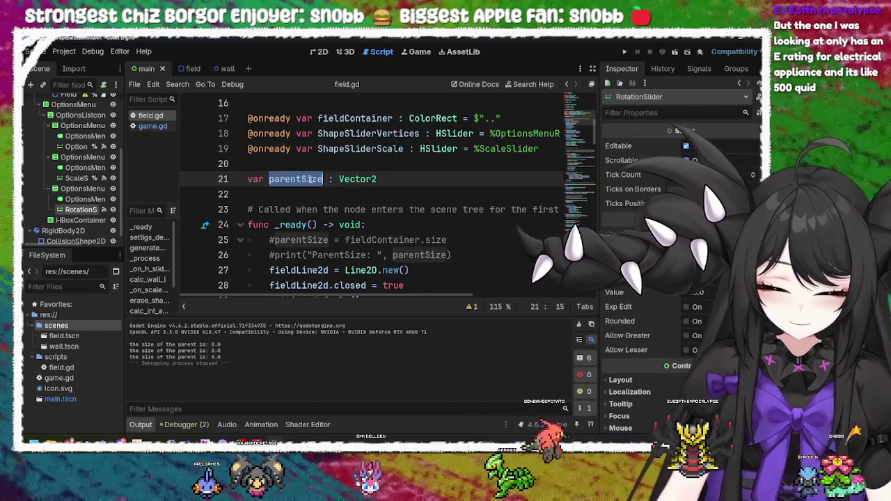
pyautogui.hotkey('ctrl', 'f')
pyautogui.press('Return')
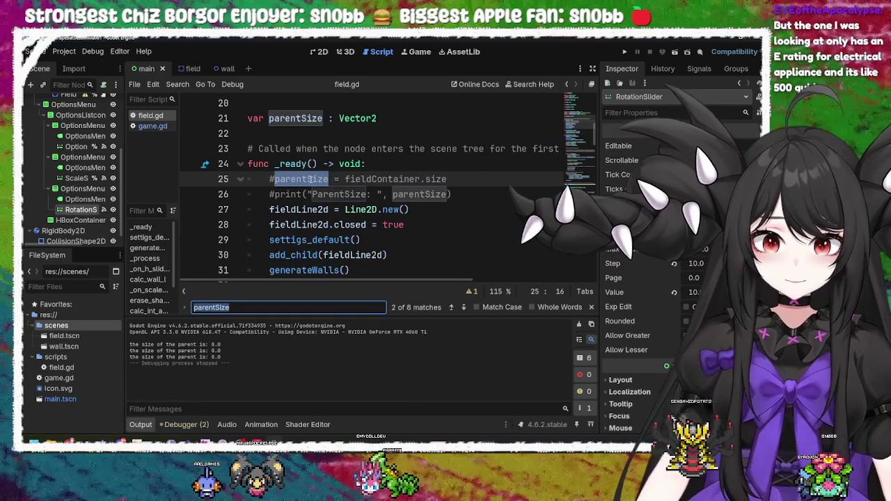
pyautogui.press('Return')
pyautogui.press('Return')
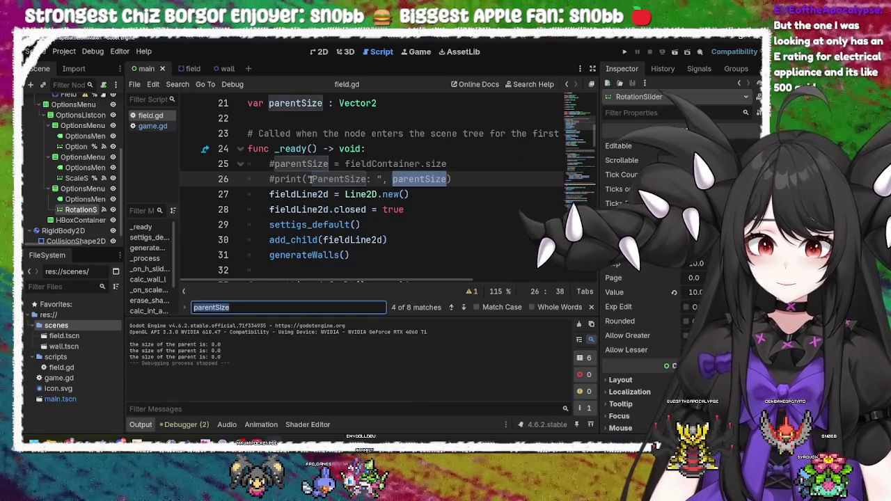
pyautogui.press('Return')
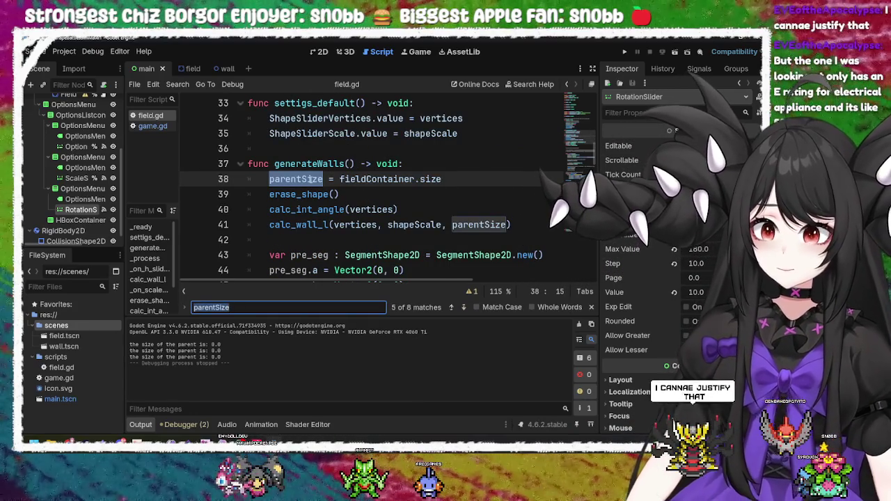
pyautogui.click(362, 179)
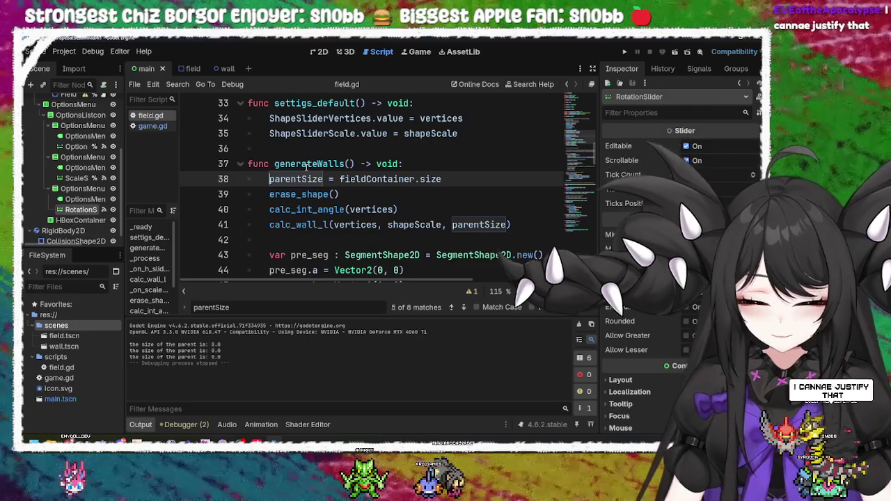
# Comment out the parentSize = fieldContainer.size line in generateWalls
pyautogui.write('#')
pyautogui.press('Down')
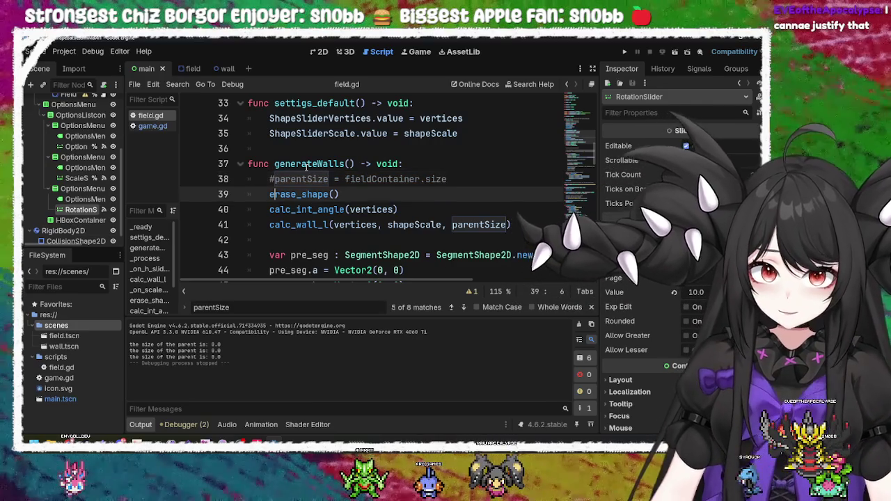
pyautogui.press('Return')
pyautogui.press('Up')
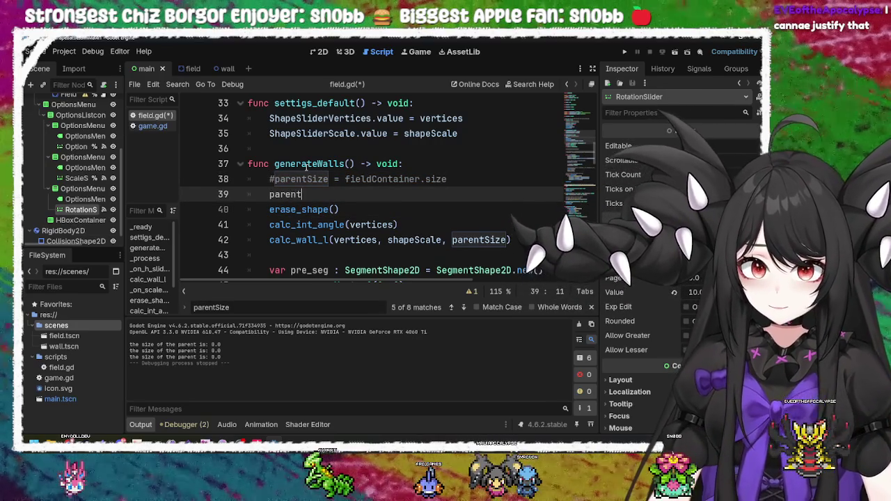
pyautogui.press('BackSpace')
pyautogui.press('BackSpace')
pyautogui.press('BackSpace')
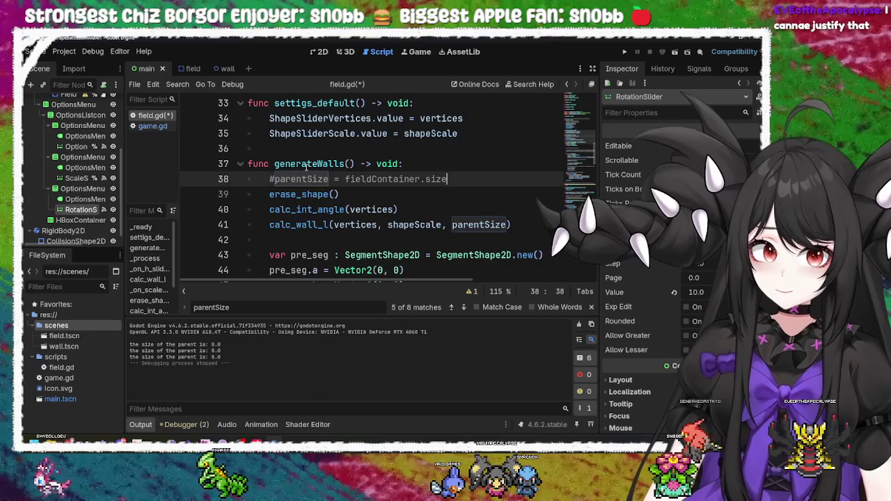
pyautogui.press('Return')
pyautogui.write('parent')
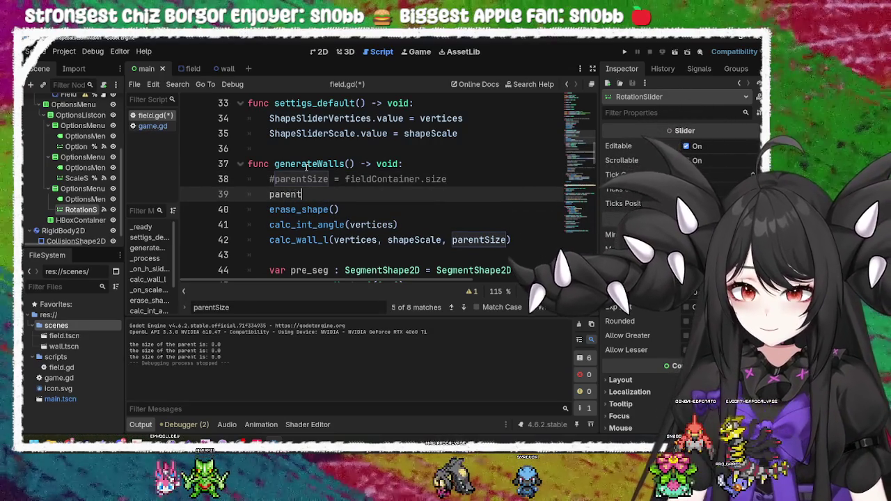
pyautogui.write('Size =')
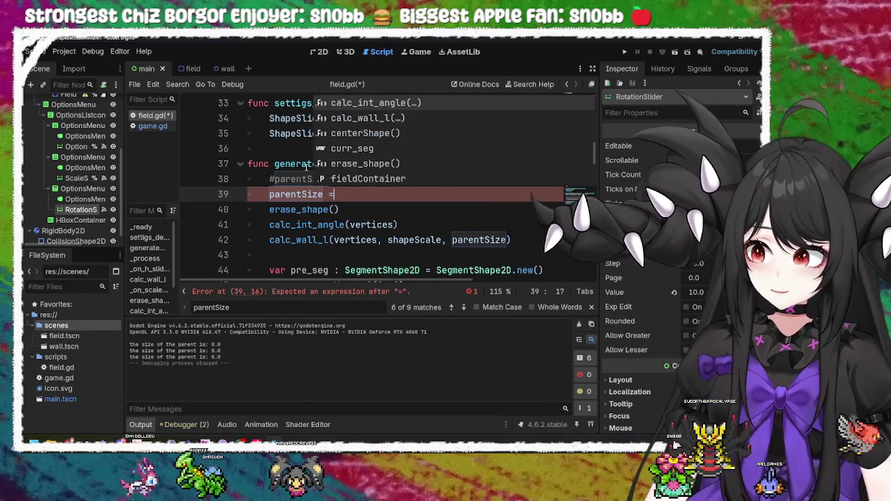
pyautogui.press('BackSpace')
pyautogui.press('BackSpace')
pyautogui.press('BackSpace')
pyautogui.press('BackSpace')
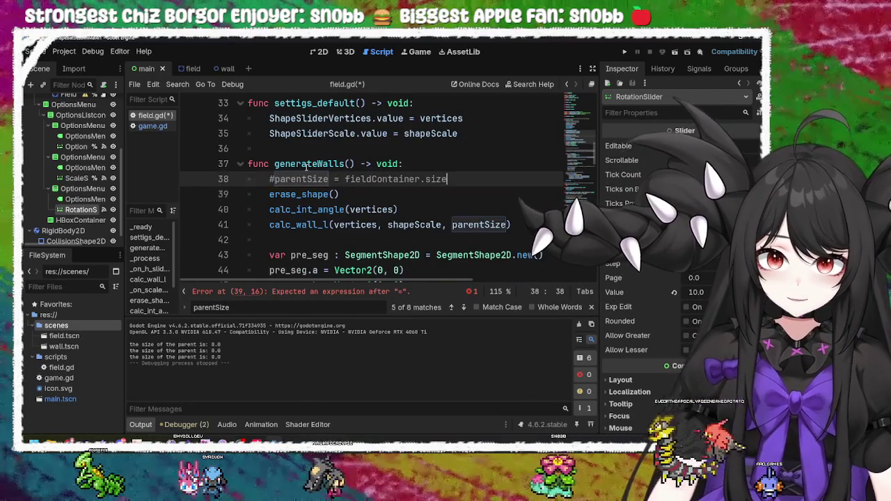
# Scroll up to _ready and select the settigs_default call
pyautogui.scroll(1, 321, 164)
pyautogui.scroll(2, 325, 164)
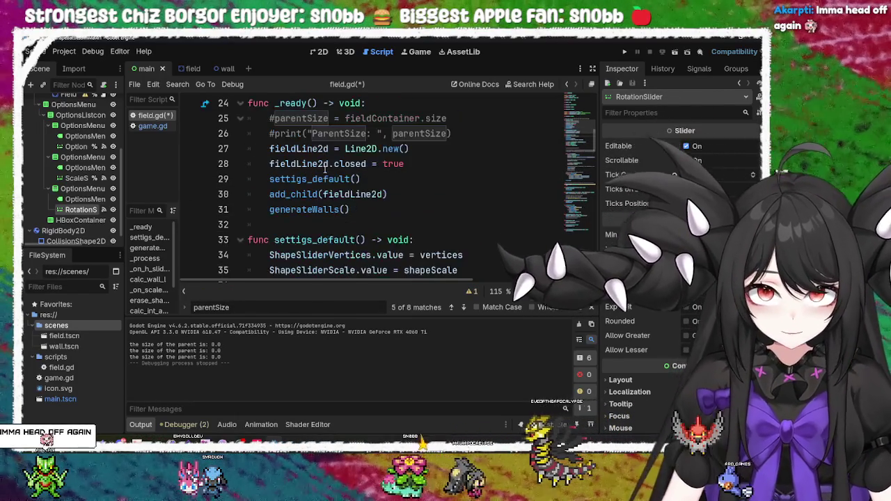
pyautogui.click(334, 239)
pyautogui.scroll(2, 391, 234)
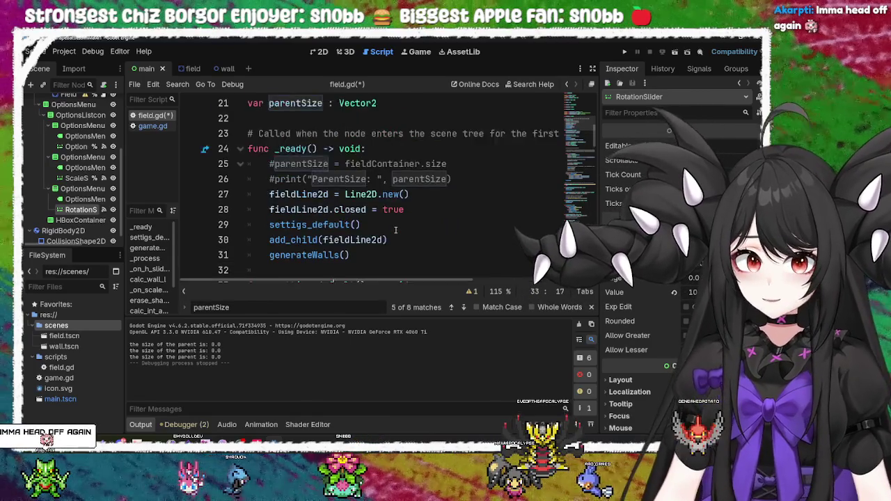
pyautogui.scroll(-1, 348, 244)
pyautogui.click(319, 255)
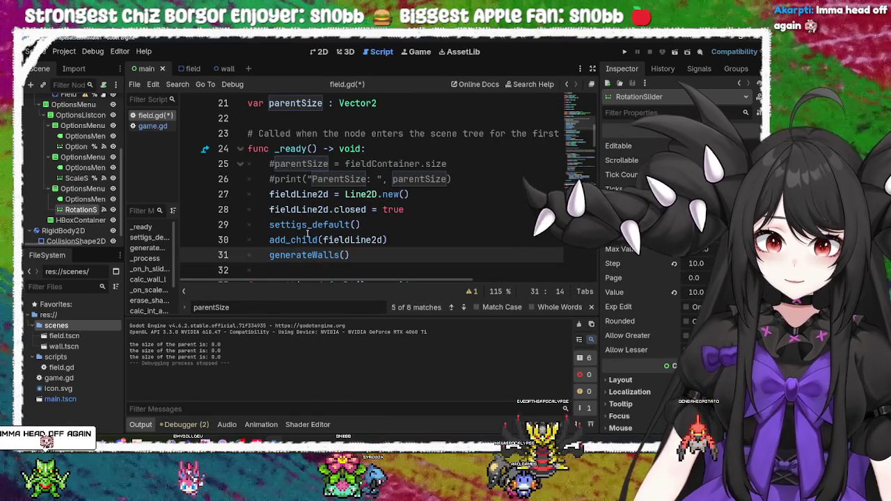
pyautogui.moveTo(314, 224)
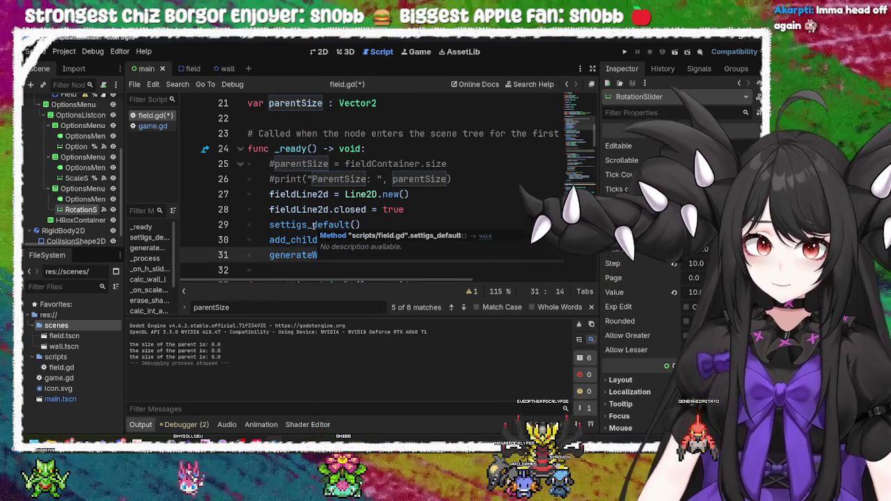
pyautogui.doubleClick(314, 224)
# Jump to settigs_default and start a new 'parentSize =' line at its end
pyautogui.keyDown('ctrl'); pyautogui.click(314, 224); pyautogui.keyUp('ctrl')
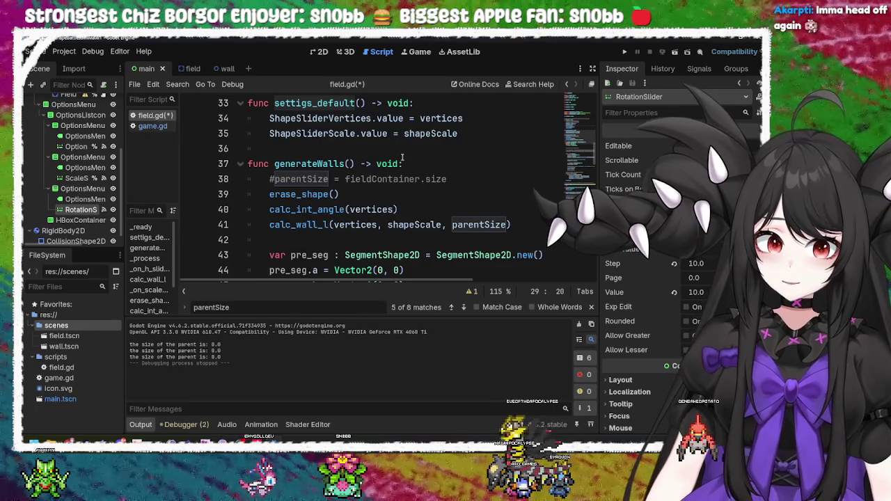
pyautogui.scroll(1, 445, 167)
pyautogui.click(483, 178)
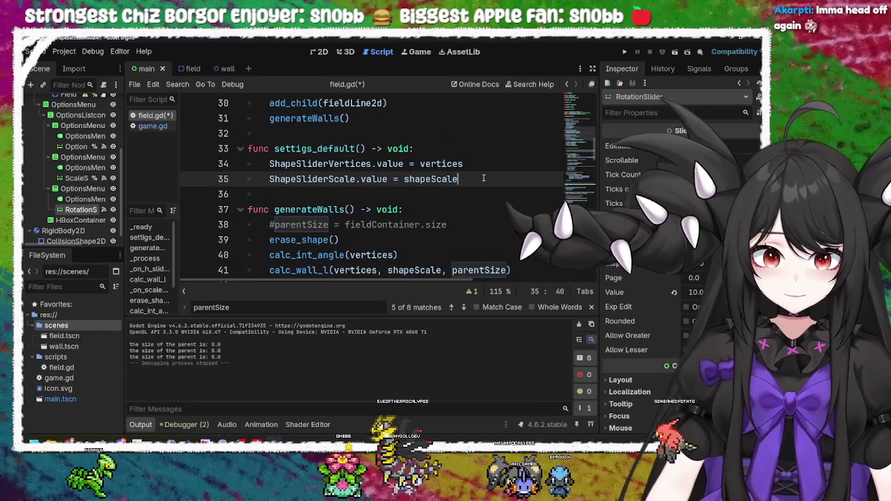
pyautogui.press('Return')
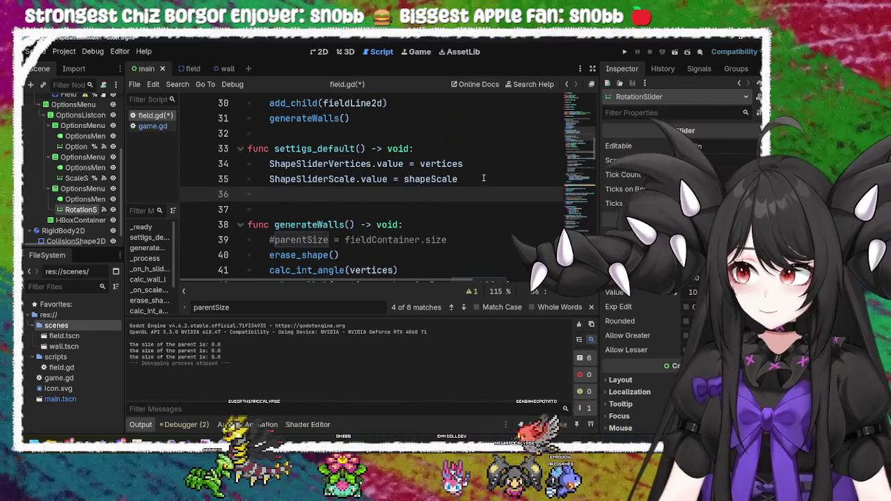
pyautogui.write('par')
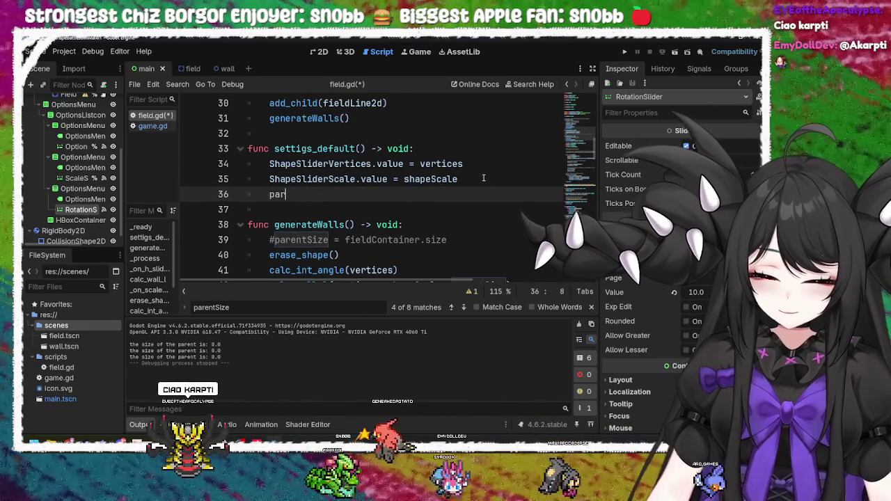
pyautogui.write('ent')
pyautogui.press('Return')
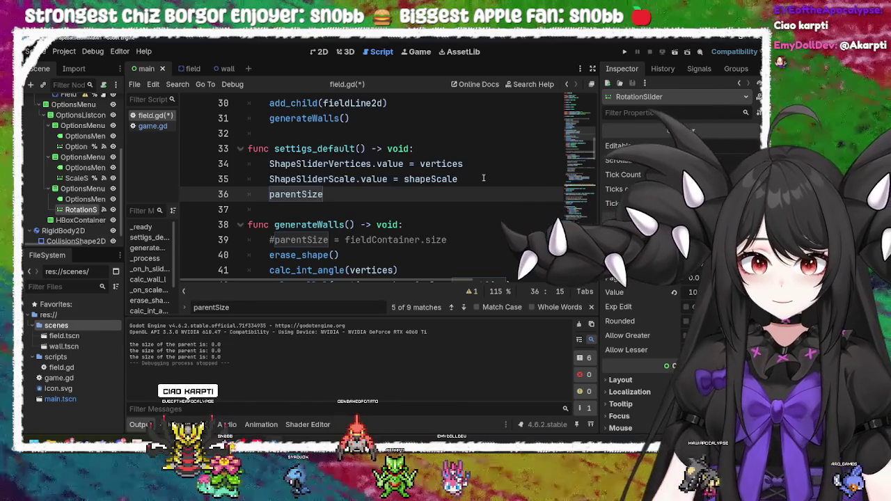
pyautogui.write(' ?')
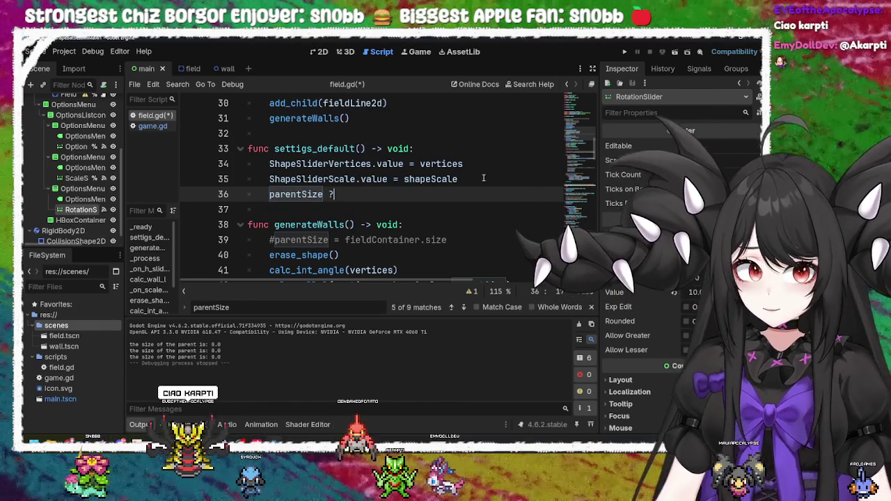
pyautogui.press('BackSpace')
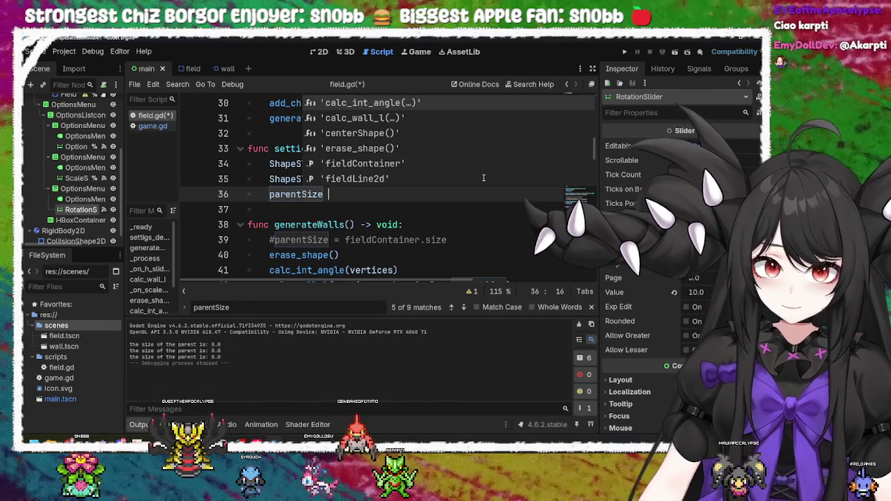
pyautogui.press('Escape')
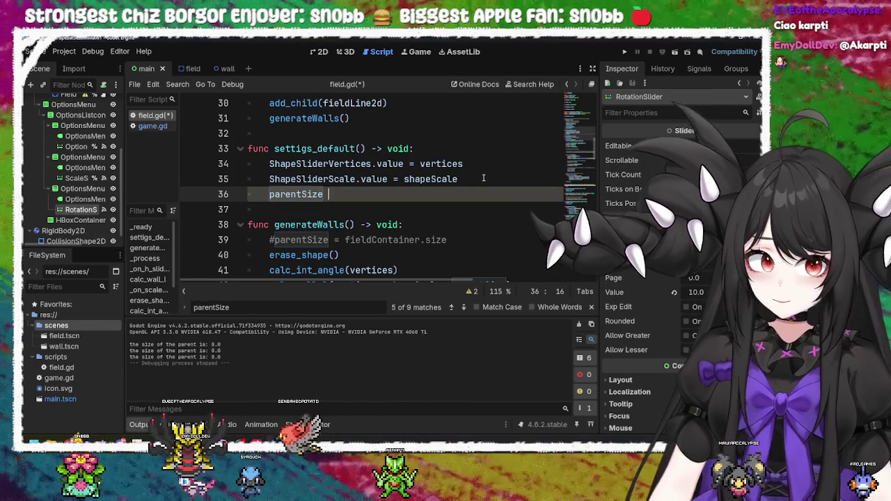
pyautogui.write('=')
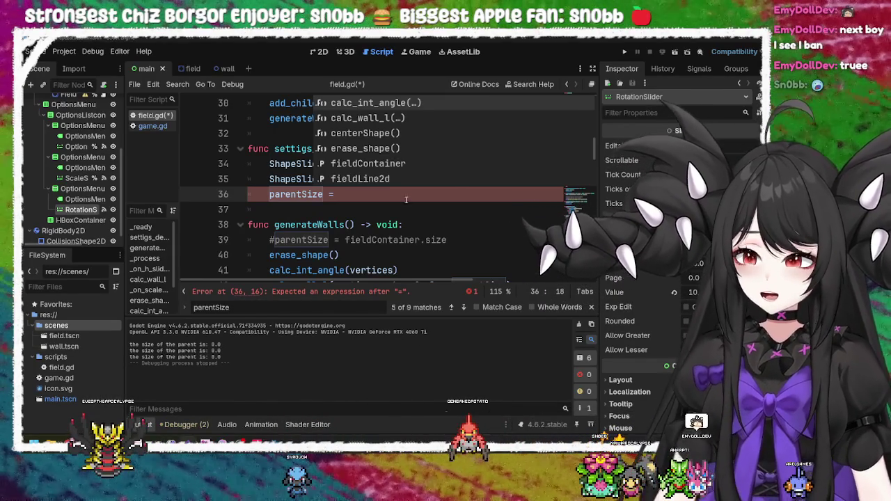
# Complete it as get_viewport().get_visible_rect(), checking the Reddit thread for reference
pyautogui.press('Escape')
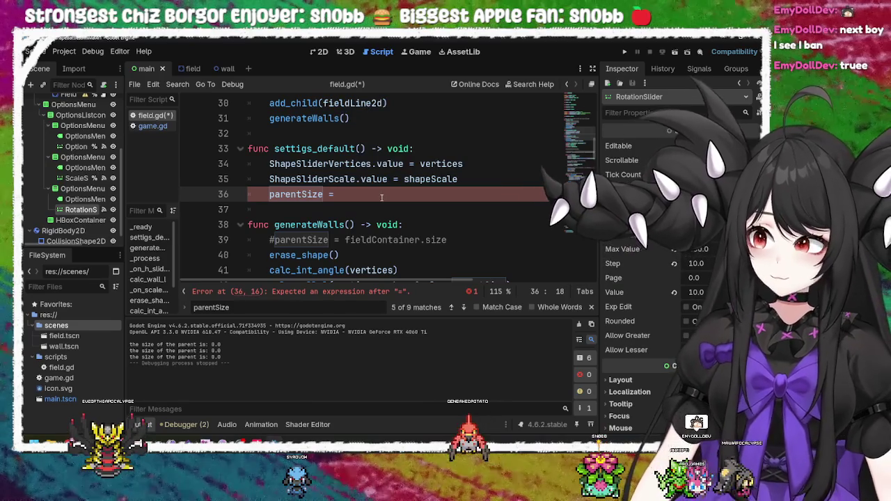
pyautogui.write('get')
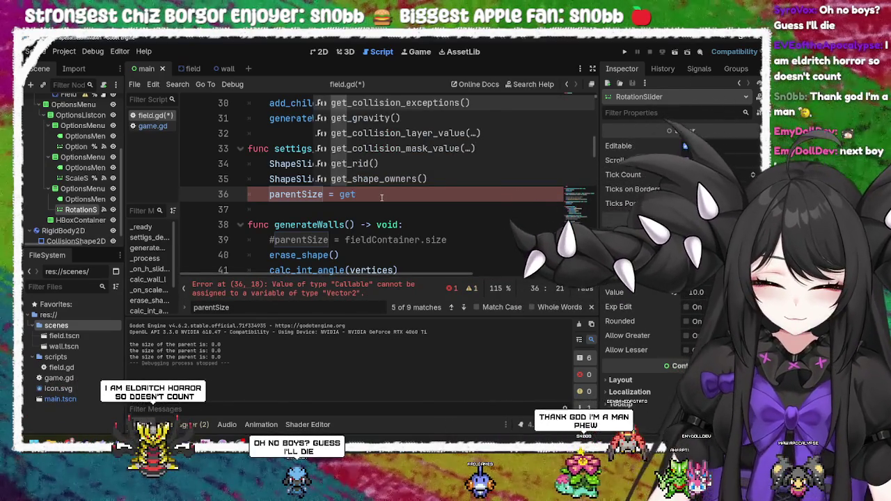
pyautogui.write('_view')
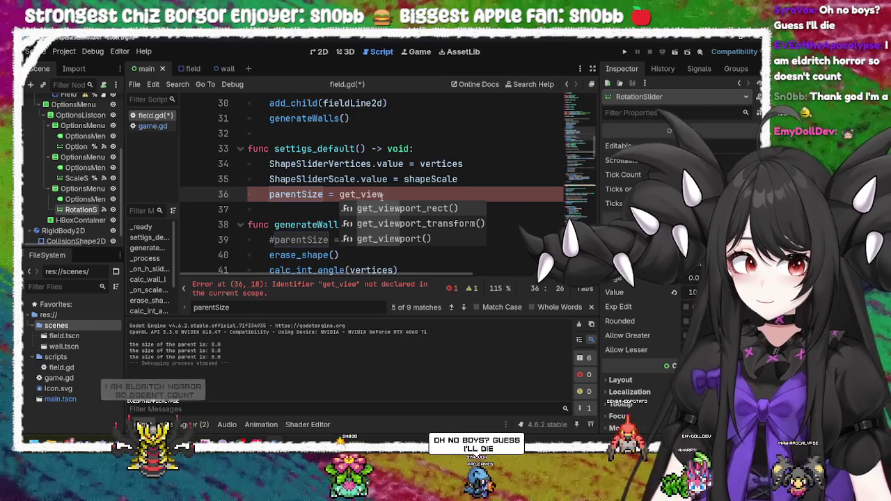
pyautogui.press('Down')
pyautogui.press('Down')
pyautogui.press('Return')
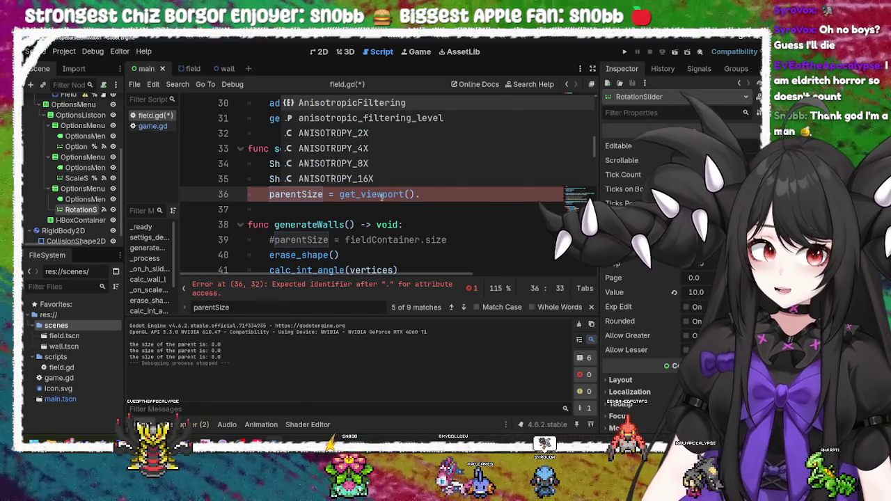
pyautogui.write('get')
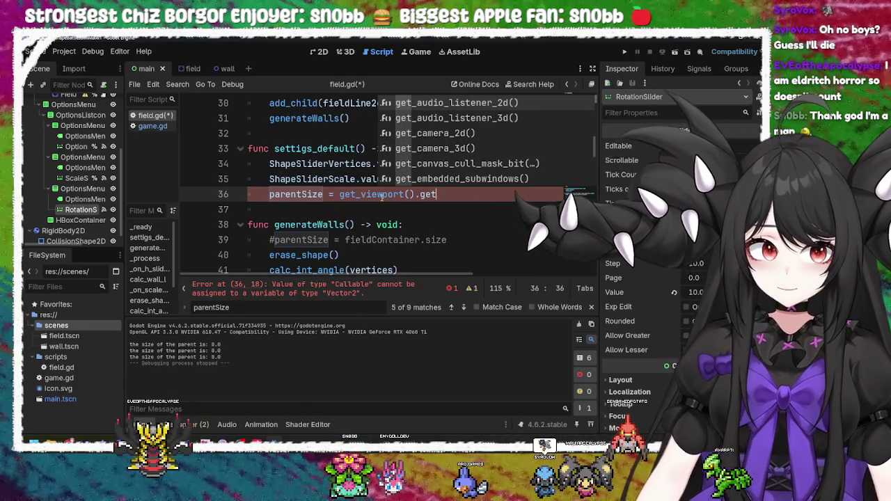
pyautogui.write('_vi')
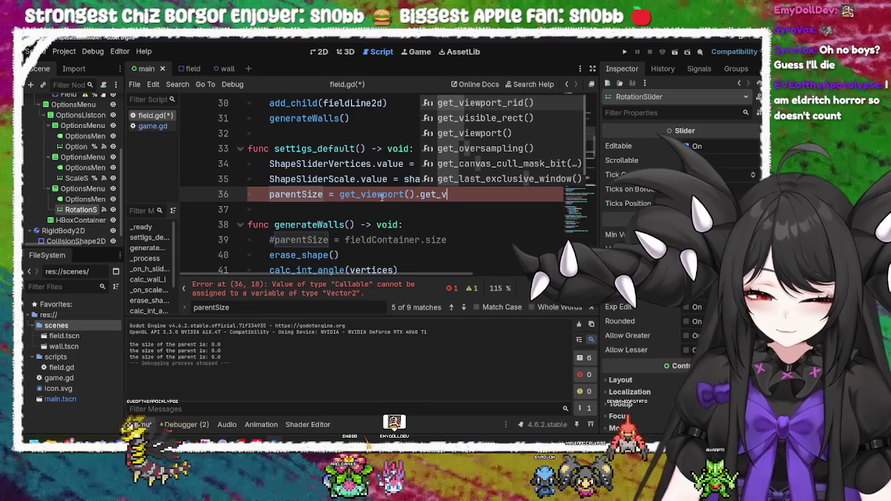
pyautogui.press('Down')
pyautogui.press('Return')
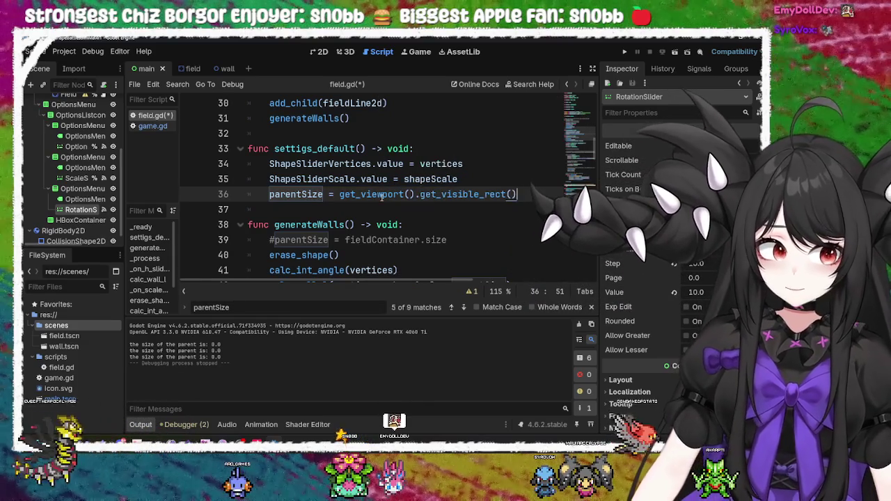
pyautogui.hotkey('alt', 'Tab')
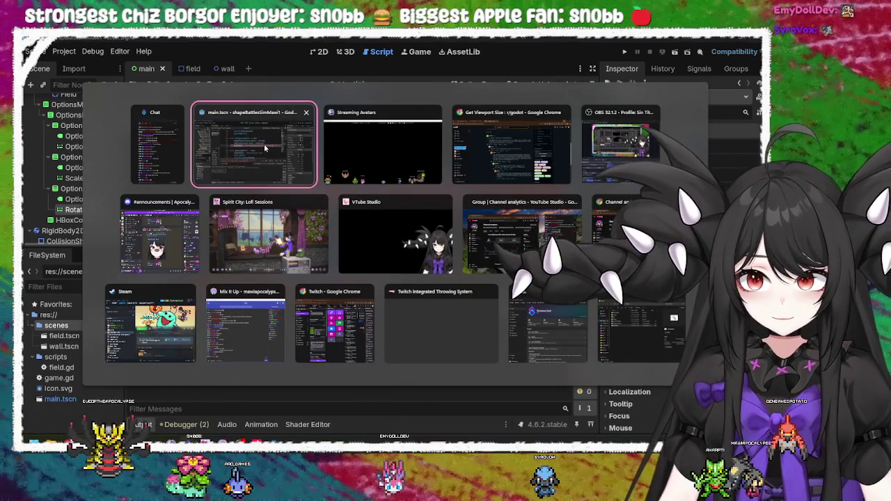
pyautogui.click(500, 153)
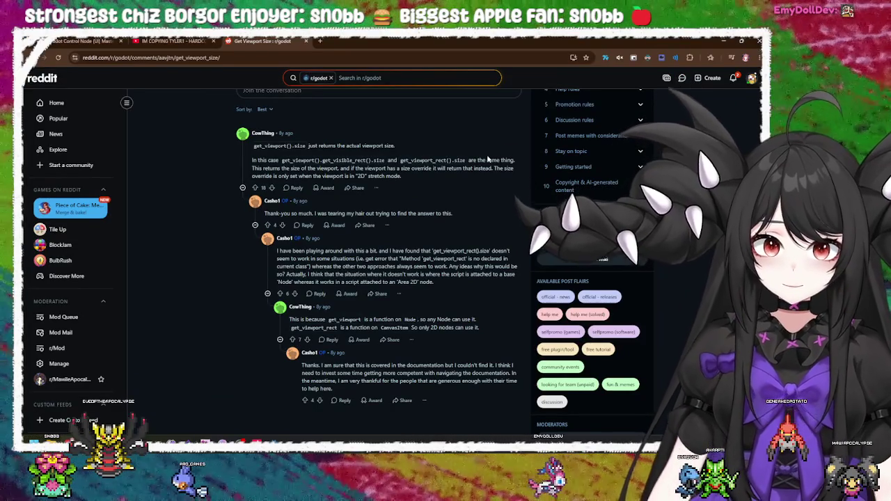
pyautogui.hotkey('alt', 'Tab')
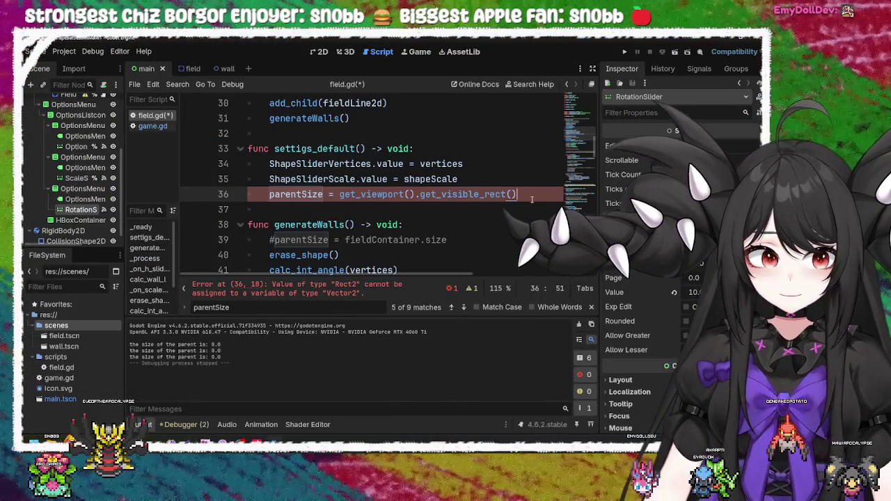
# Append .size to the parentSize line and test-run the game, widening the window and tweaking the shape
pyautogui.write('.size')
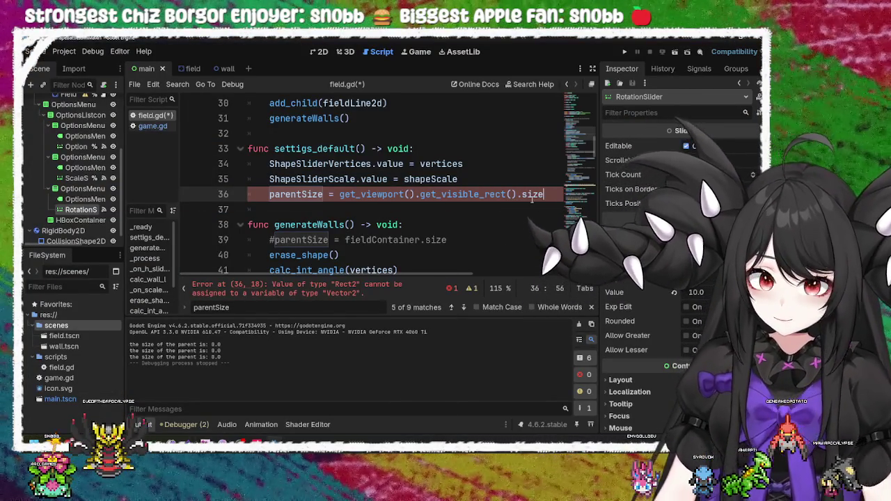
pyautogui.click(359, 225)
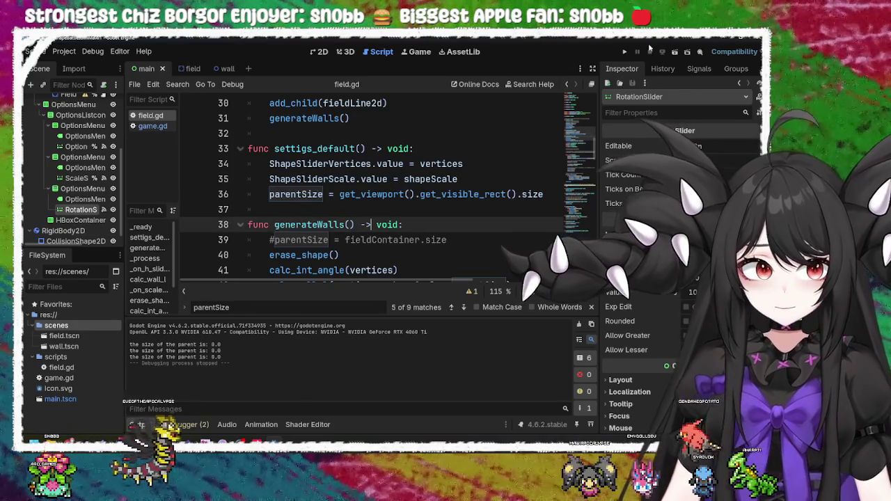
pyautogui.click(624, 53)
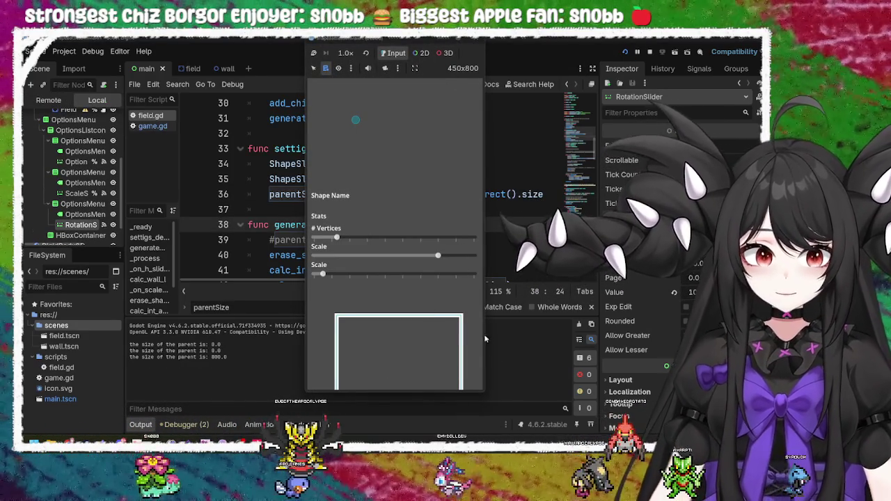
pyautogui.moveTo(485, 339); pyautogui.dragTo(626, 339)
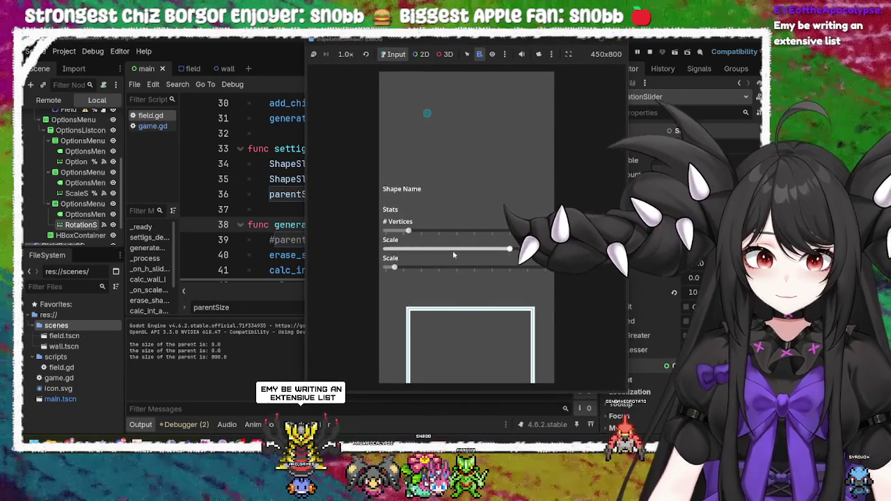
pyautogui.moveTo(394, 268); pyautogui.dragTo(420, 267)
pyautogui.moveTo(408, 230)
pyautogui.mouseDown()
pyautogui.moveTo(429, 235)
pyautogui.moveTo(385, 232)
pyautogui.mouseUp()
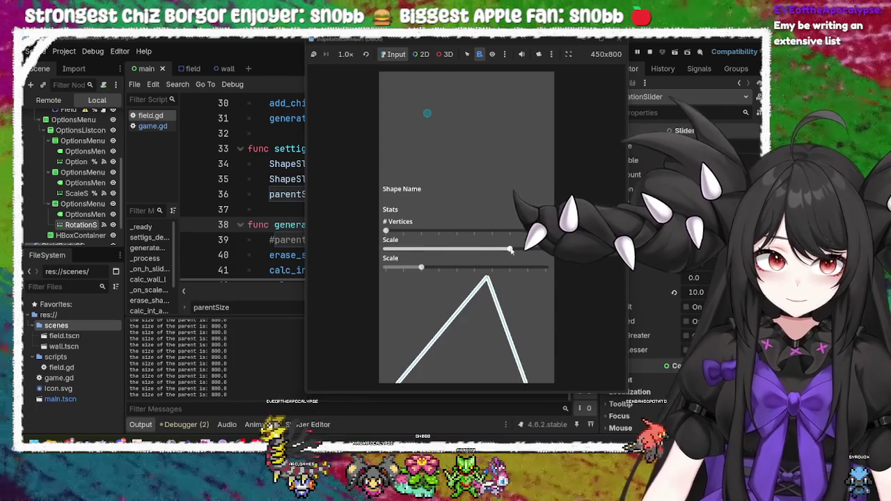
pyautogui.moveTo(510, 251); pyautogui.dragTo(485, 250)
pyautogui.press('F8')
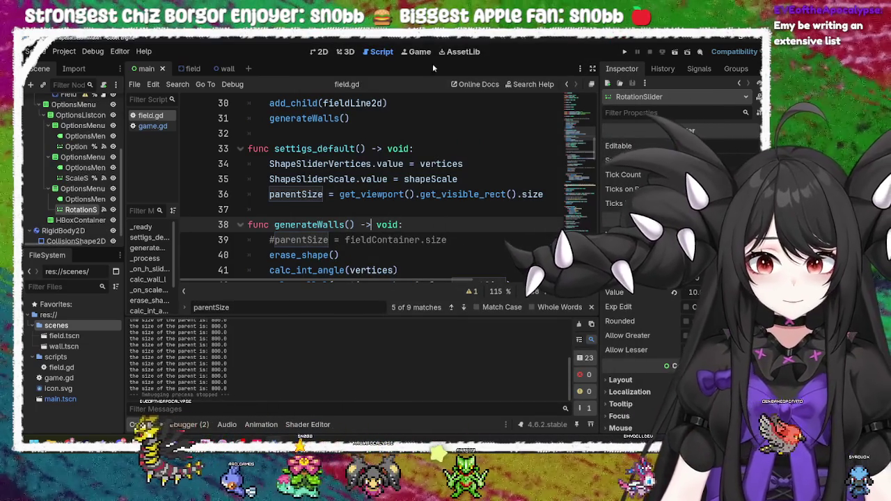
# Relaunch the game, resize its window to check the layout, then stop it
pyautogui.press('F5')
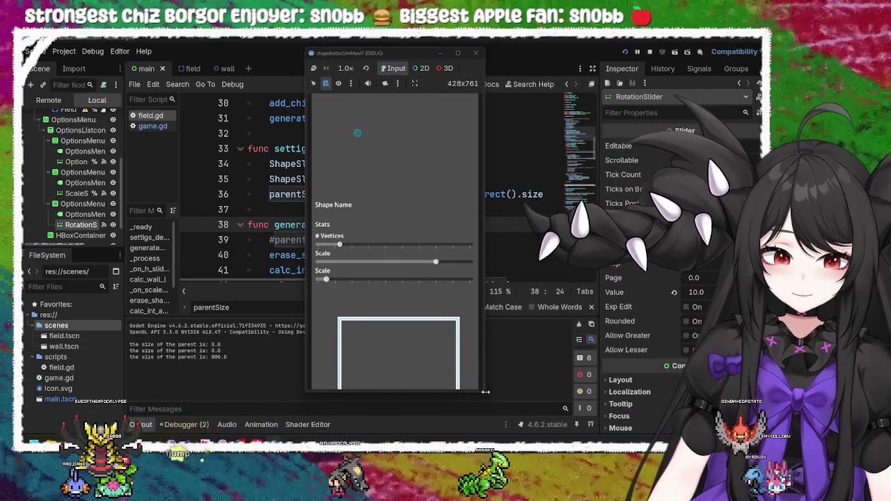
pyautogui.moveTo(485, 392)
pyautogui.mouseDown()
pyautogui.moveTo(492, 488)
pyautogui.moveTo(563, 496)
pyautogui.moveTo(477, 347)
pyautogui.moveTo(436, 210)
pyautogui.moveTo(488, 377)
pyautogui.mouseUp()
pyautogui.press('F8')
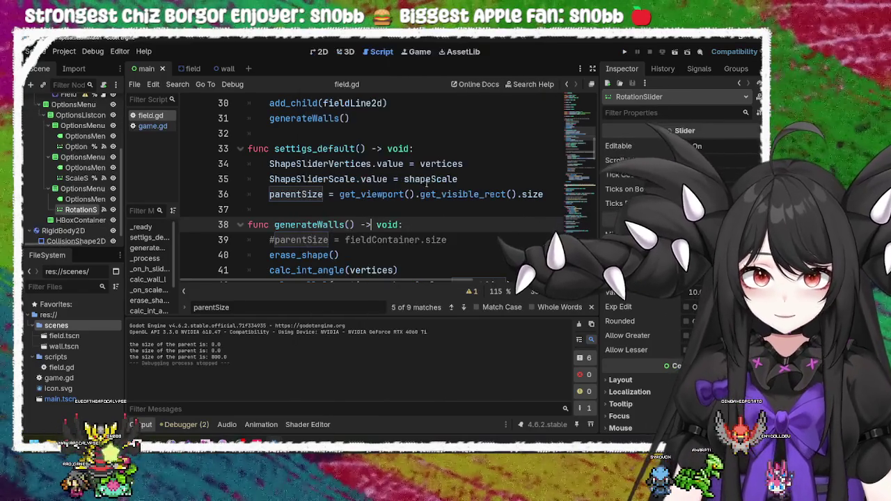
pyautogui.click(310, 239)
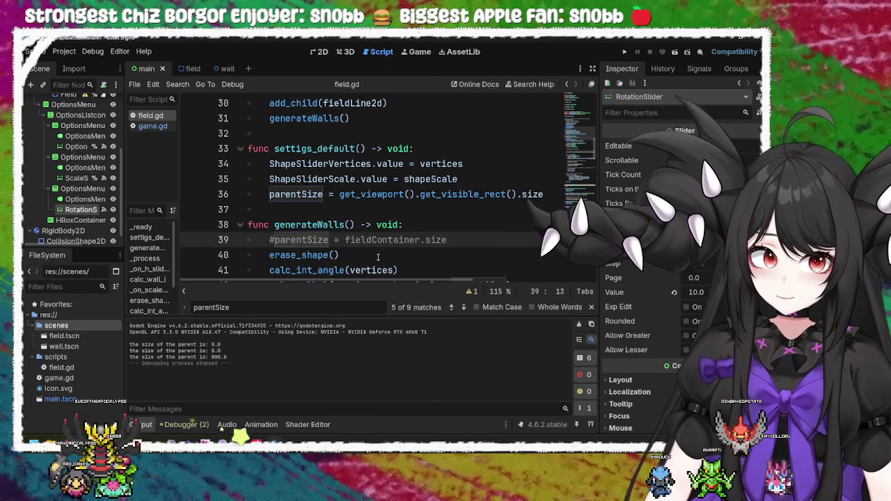
pyautogui.scroll(-8, 366, 245)
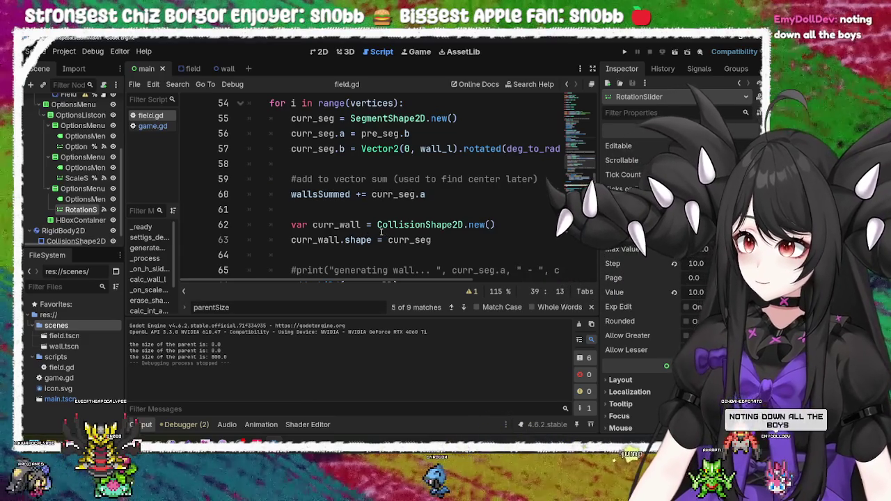
pyautogui.moveTo(380, 233)
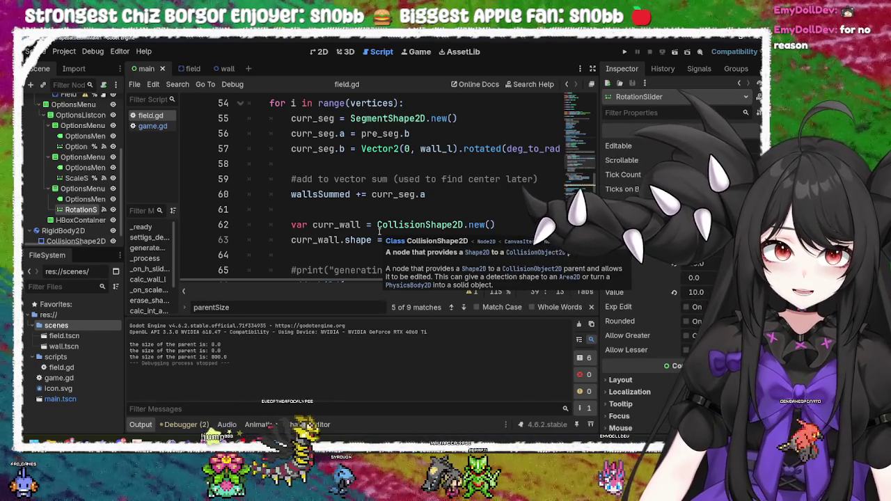
pyautogui.scroll(15, 412, 194)
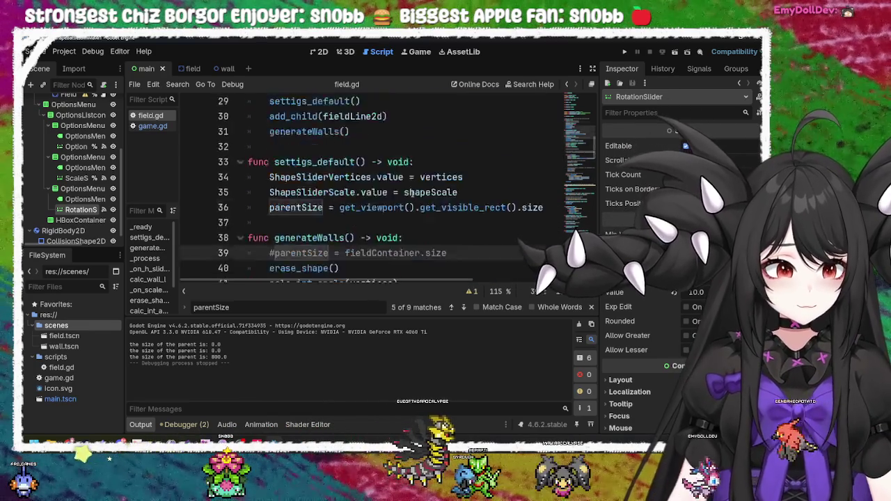
pyautogui.click(412, 194)
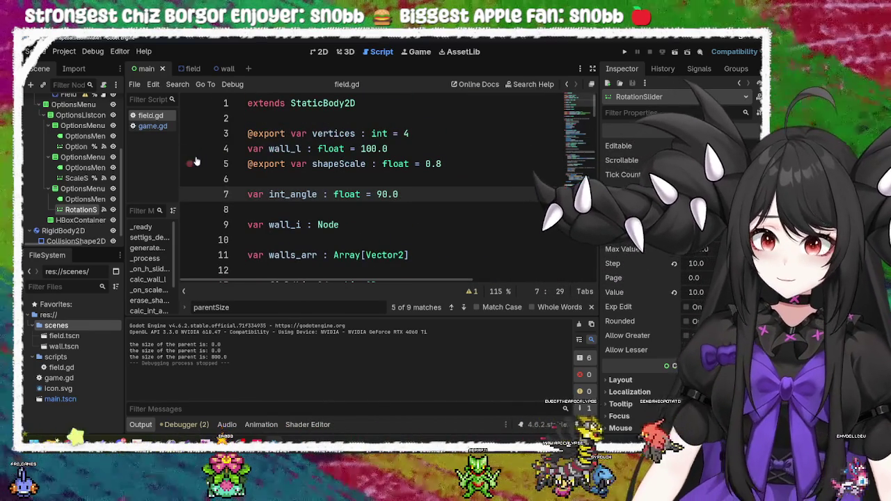
pyautogui.scroll(2, 100, 213)
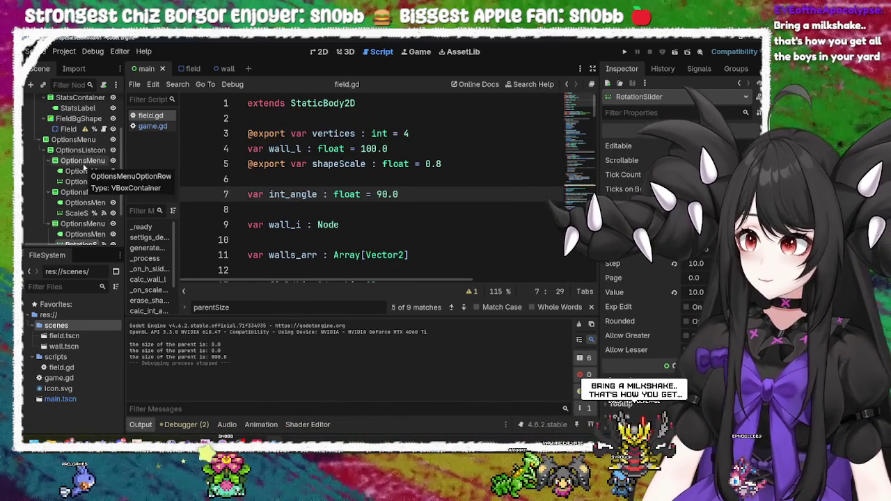
pyautogui.click(376, 221)
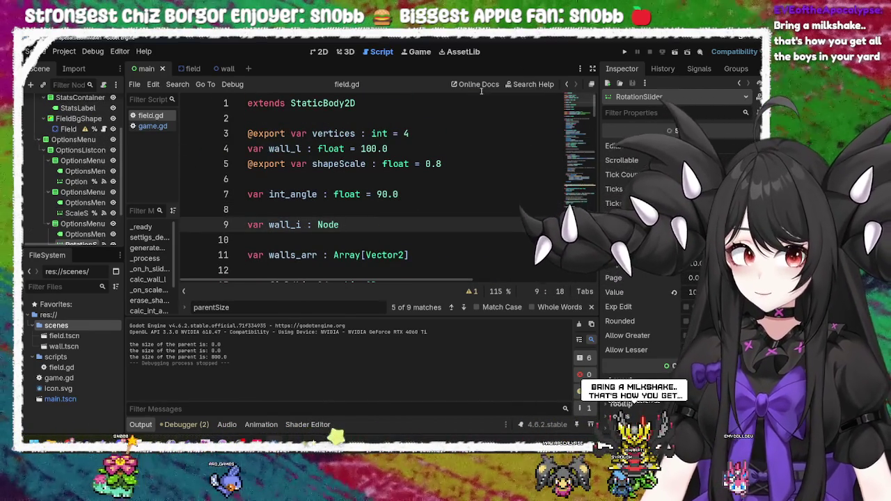
pyautogui.click(624, 52)
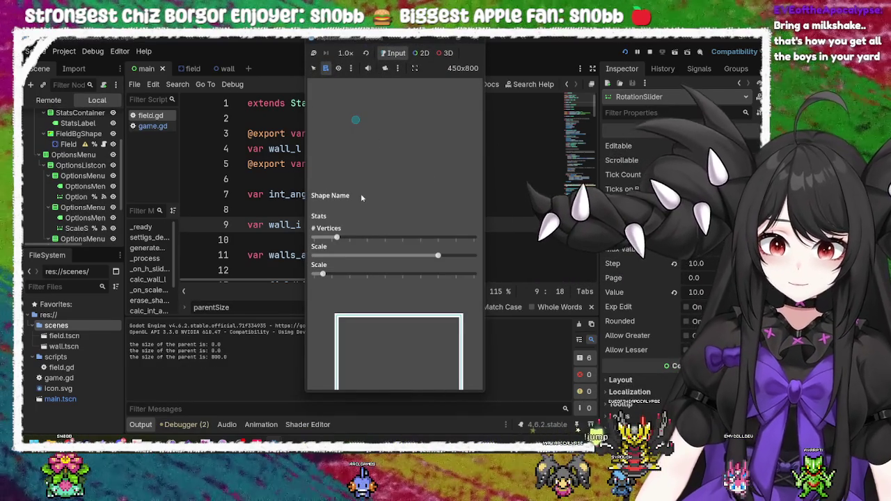
pyautogui.click(480, 42)
pyautogui.click(415, 166)
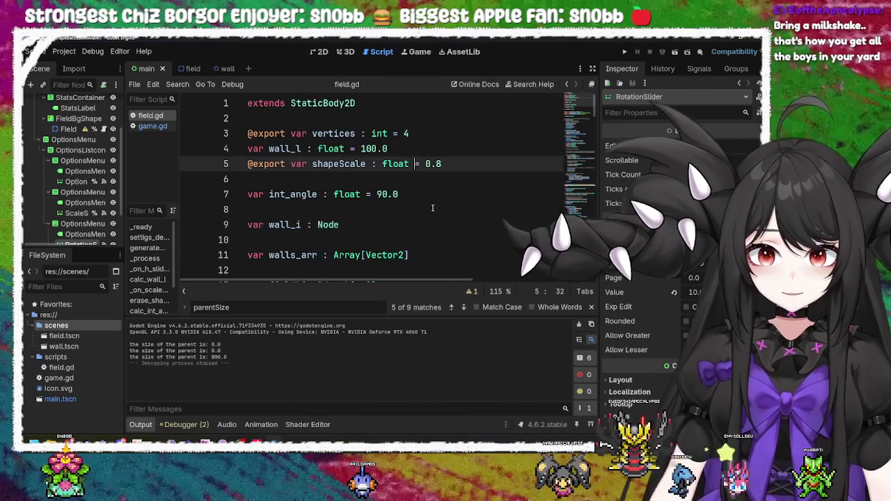
pyautogui.scroll(-10, 432, 208)
pyautogui.scroll(5, 432, 209)
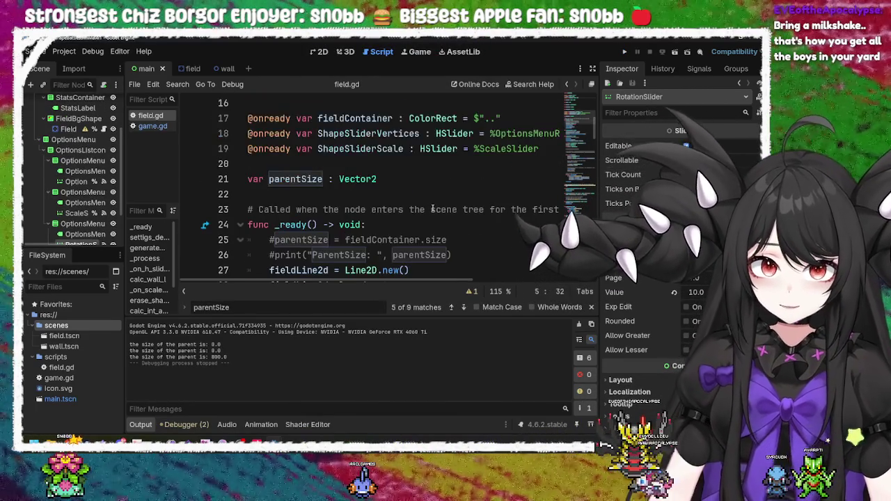
pyautogui.scroll(-6, 432, 208)
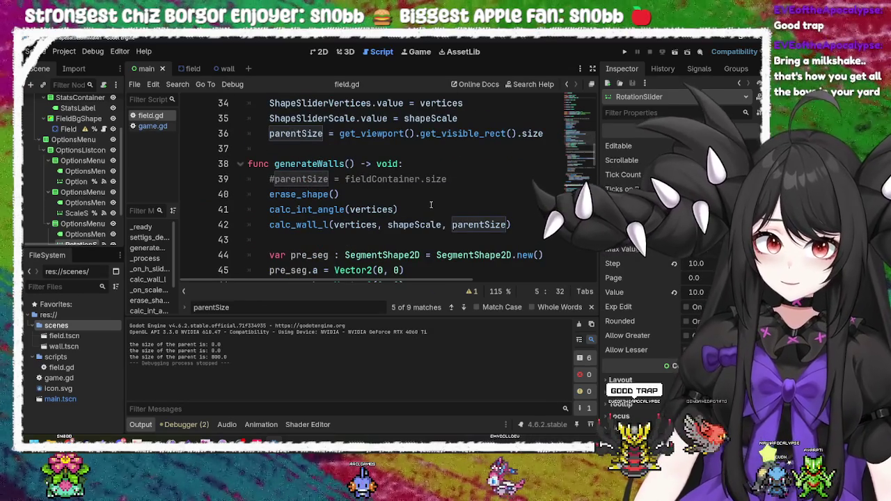
pyautogui.click(313, 224)
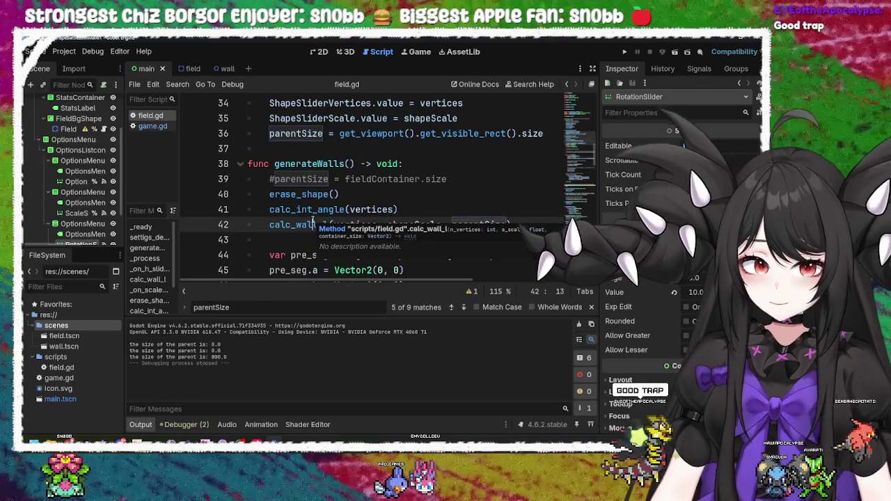
# Find centerShape and comment out its position line on line 113
pyautogui.hotkey('ctrl', 'f')
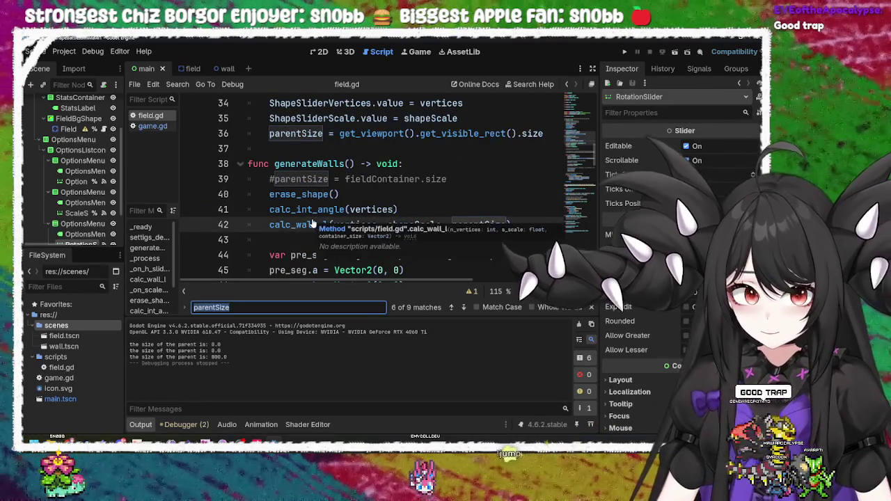
pyautogui.write('center')
pyautogui.press('Return')
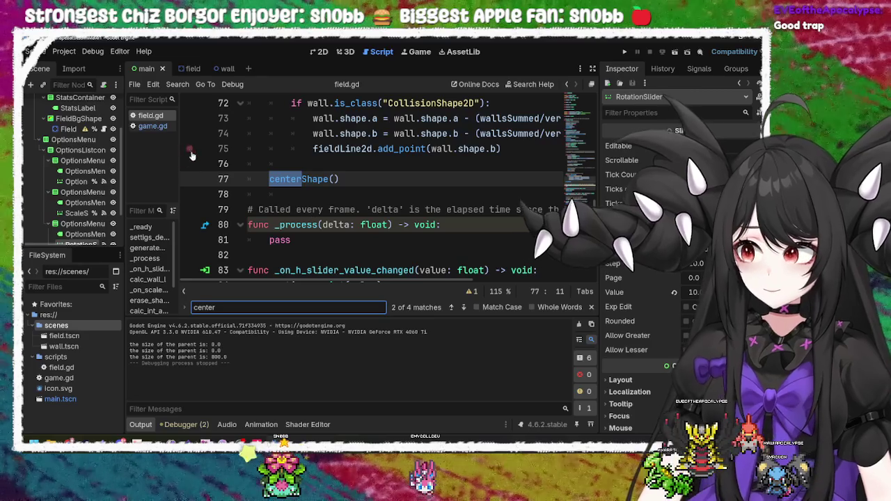
pyautogui.press('Return')
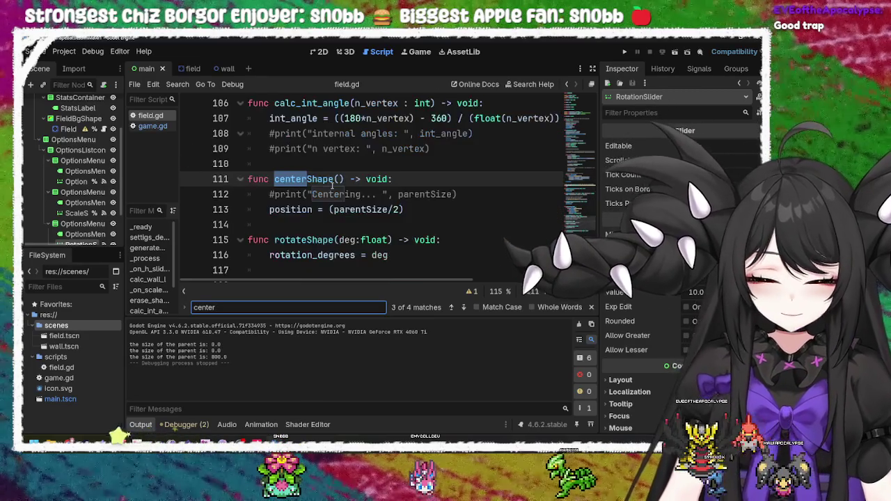
pyautogui.click(334, 194)
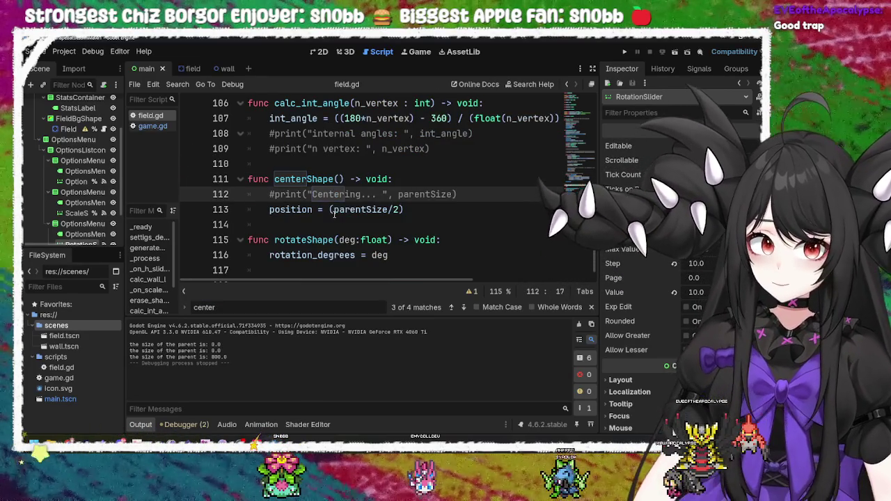
pyautogui.click(344, 210)
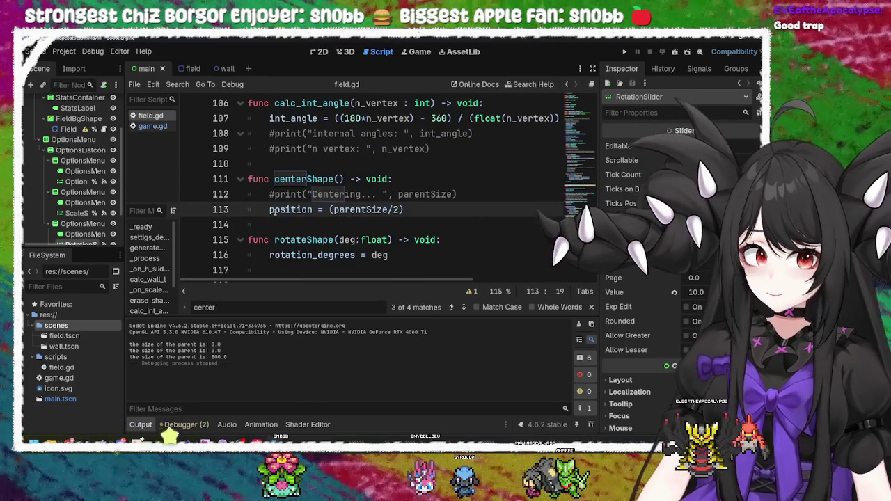
pyautogui.click(264, 210)
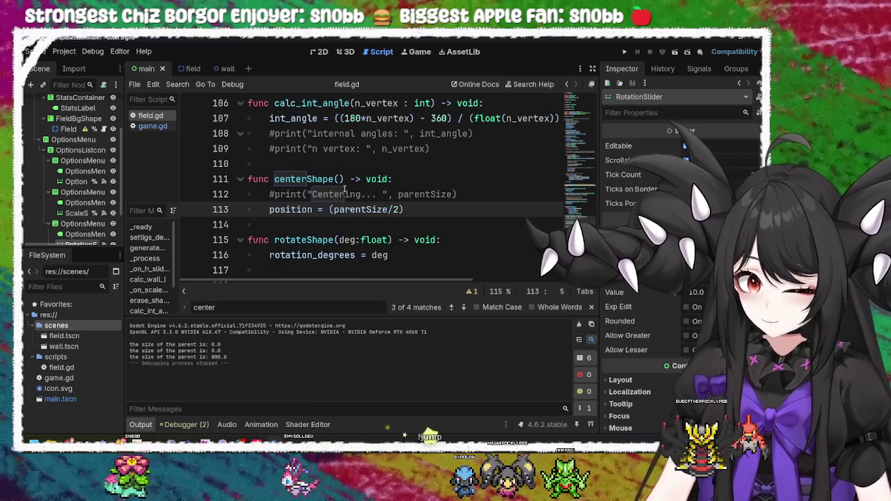
pyautogui.write('#')
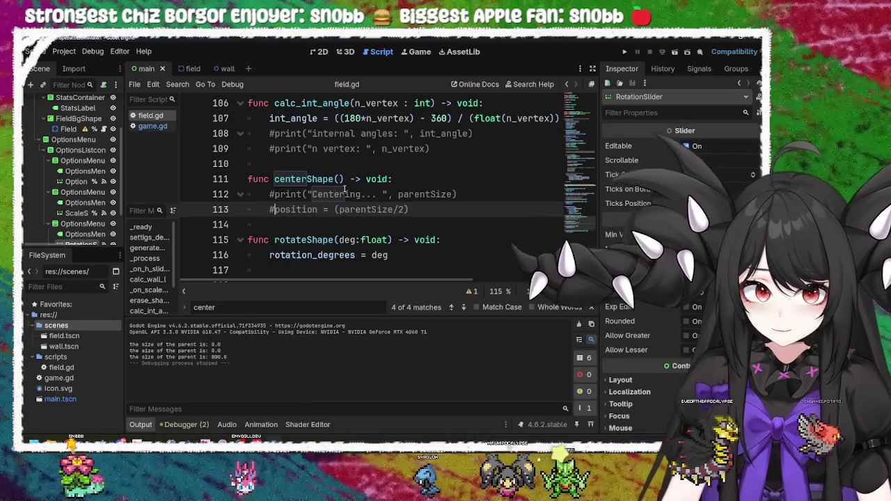
# Add a pass line as centerShape's body and run the game
pyautogui.click(431, 208)
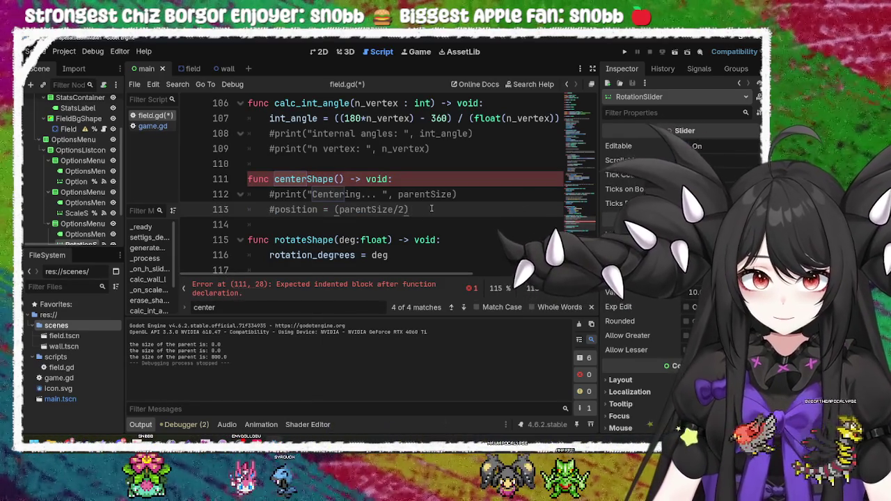
pyautogui.press('Return')
pyautogui.write('pass')
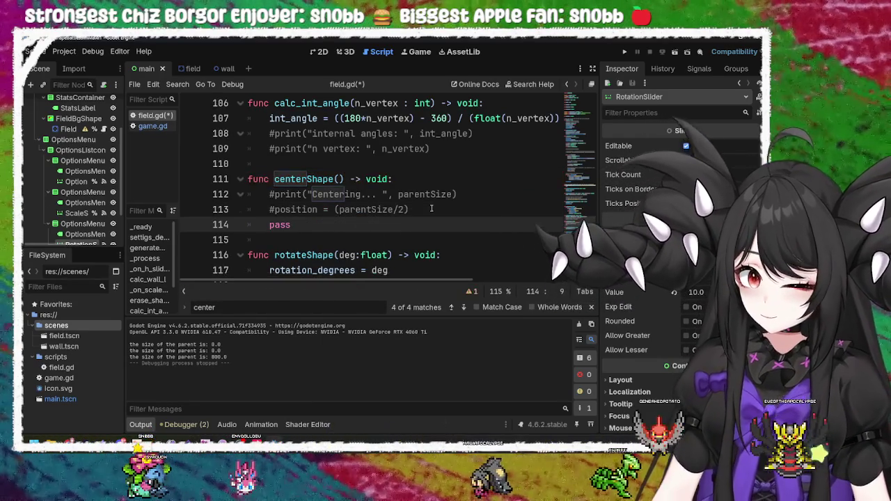
pyautogui.press('F5')
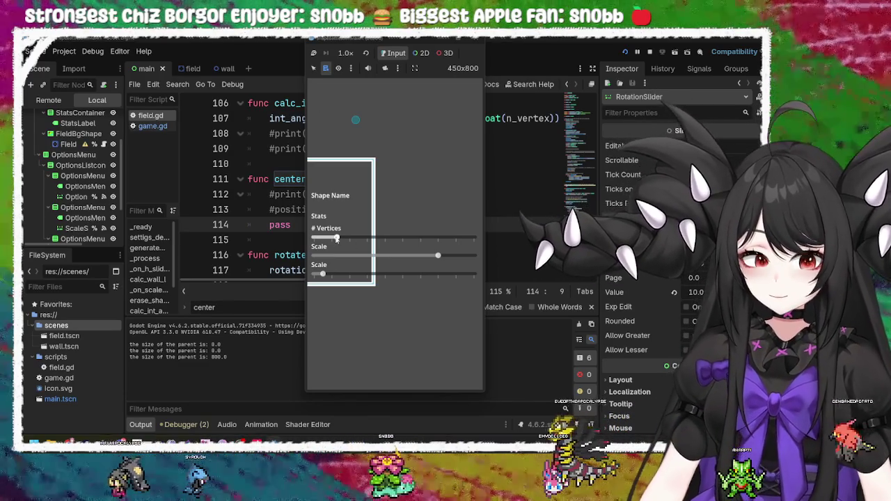
# Drag the shape's vertex, scale and rotation sliders, stop and rerun, then close the game
pyautogui.moveTo(336, 238)
pyautogui.mouseDown()
pyautogui.moveTo(424, 238)
pyautogui.moveTo(349, 243)
pyautogui.mouseUp()
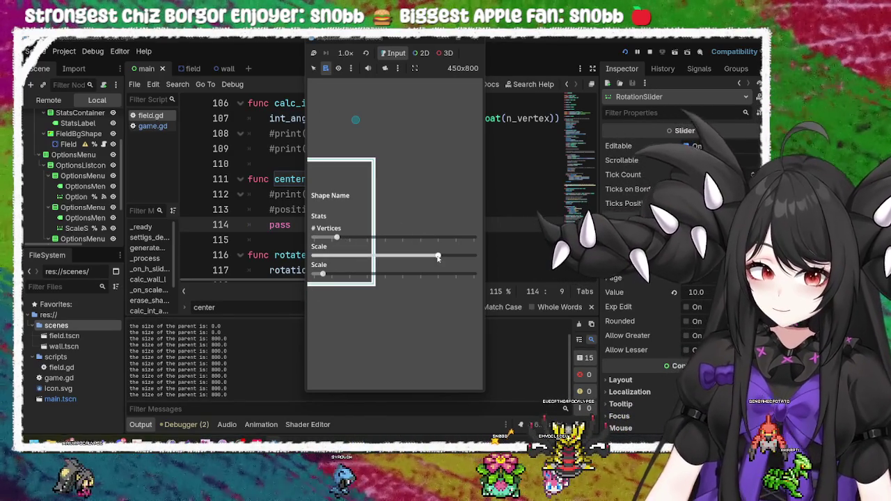
pyautogui.moveTo(437, 256)
pyautogui.mouseDown()
pyautogui.moveTo(369, 256)
pyautogui.moveTo(437, 255)
pyautogui.mouseUp()
pyautogui.moveTo(321, 274); pyautogui.dragTo(376, 274)
pyautogui.press('F8')
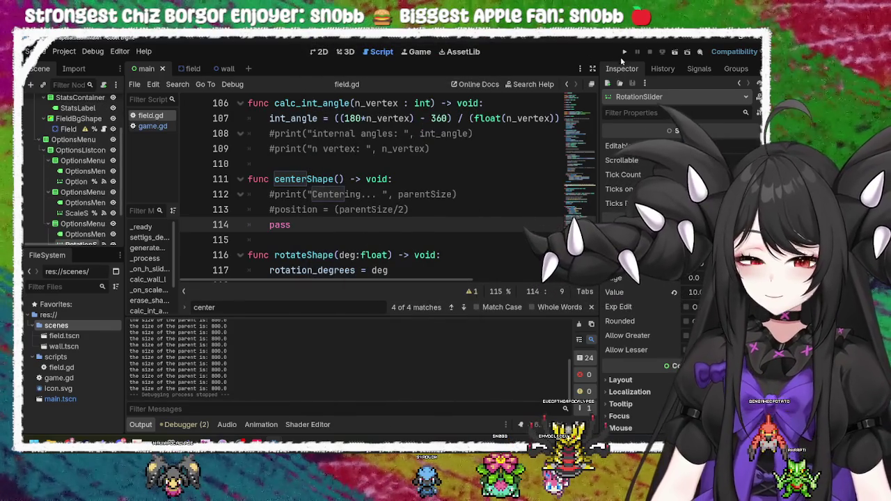
pyautogui.click(624, 52)
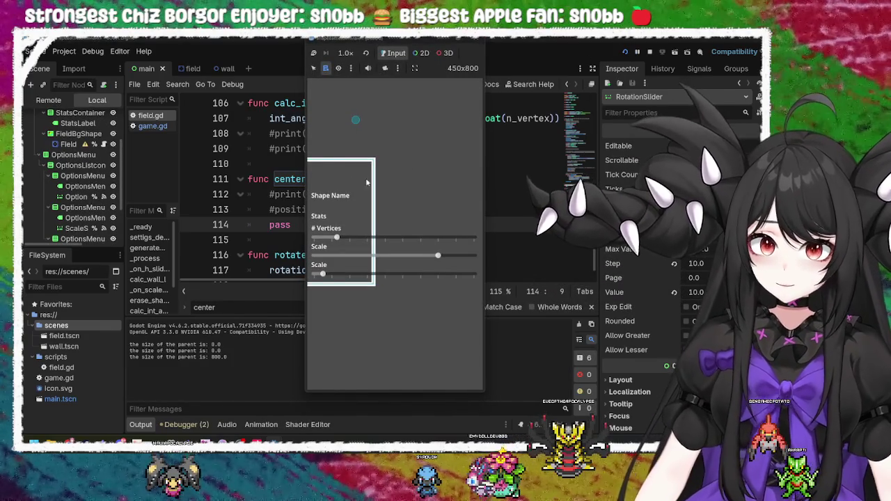
pyautogui.click(480, 48)
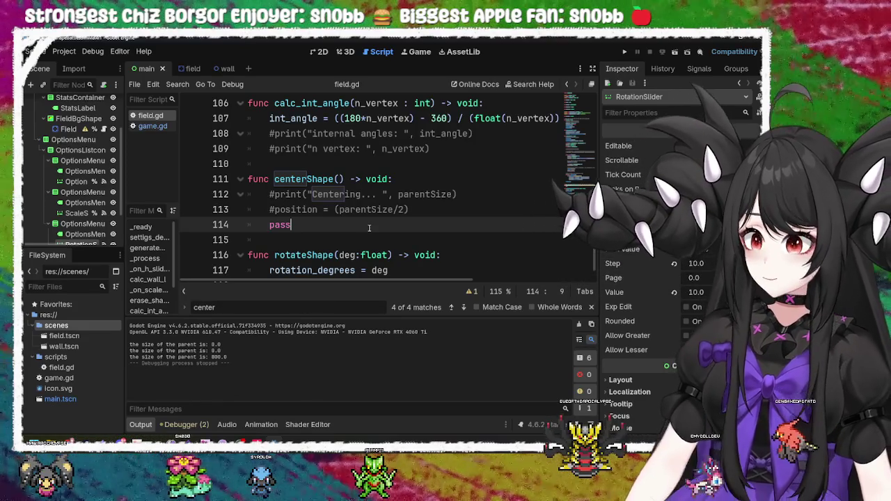
# Search field.gd for 'parent' and step to the parentSize assignment on line 36
pyautogui.scroll(-2, 84, 209)
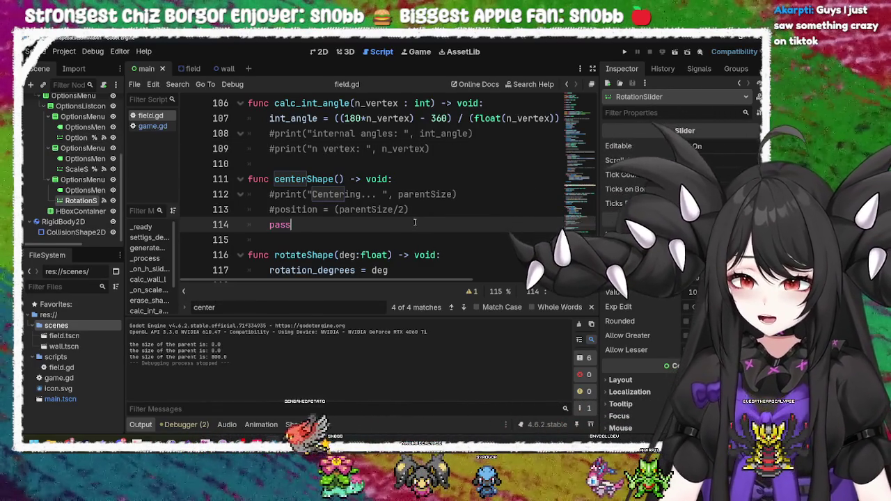
pyautogui.scroll(5, 415, 222)
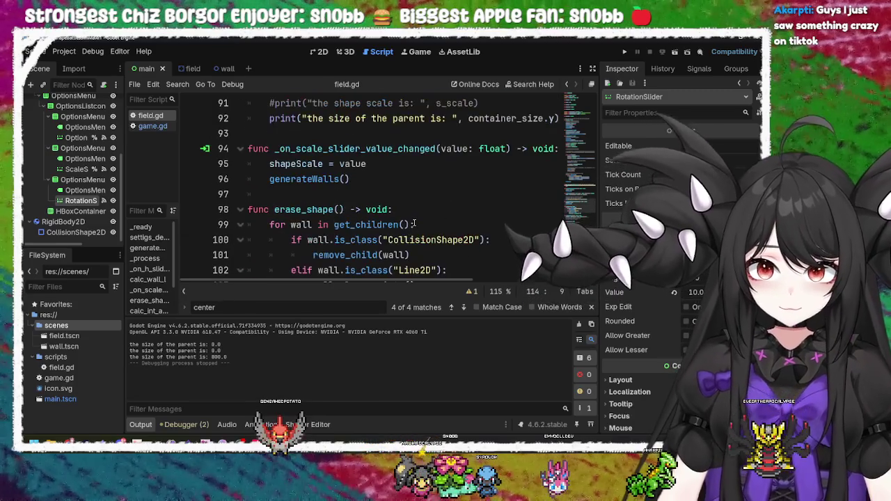
pyautogui.scroll(12, 415, 224)
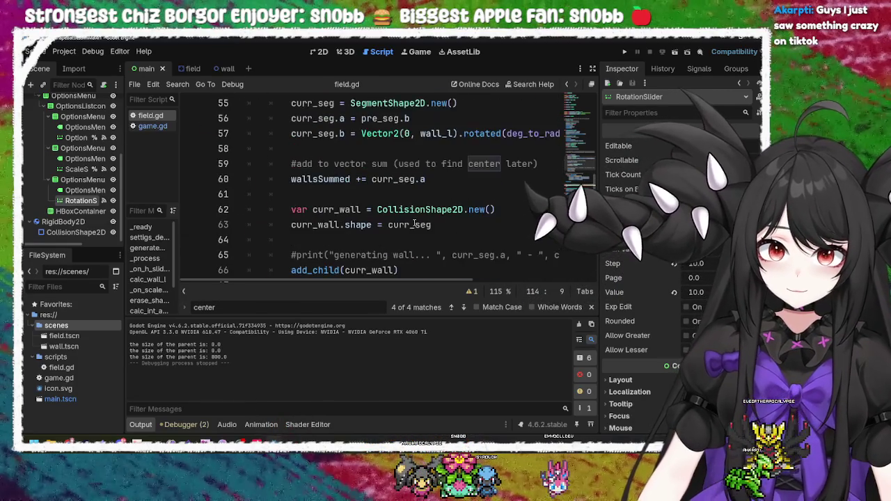
pyautogui.scroll(7, 415, 224)
pyautogui.click(335, 209)
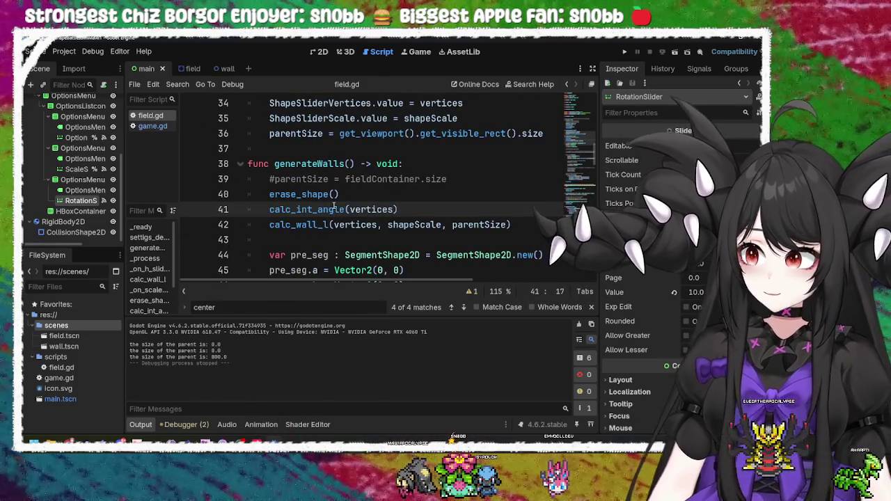
pyautogui.hotkey('ctrl', 'f')
pyautogui.write('p')
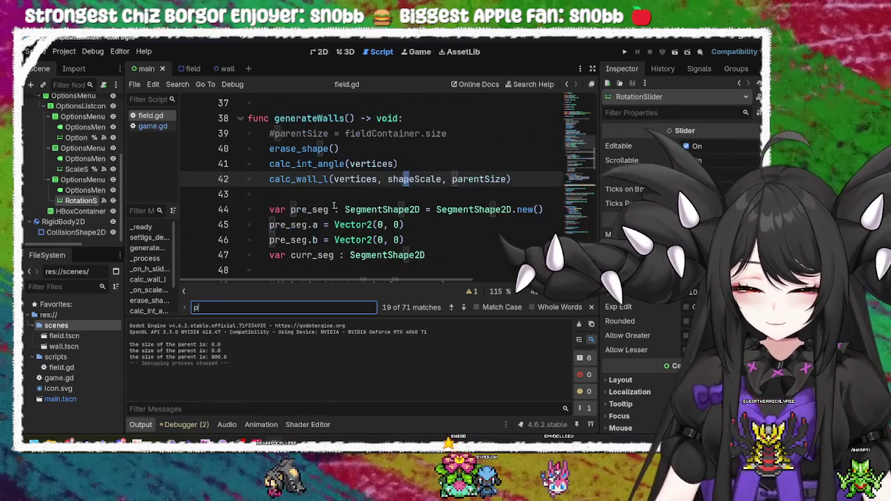
pyautogui.write('arent')
pyautogui.press('Return')
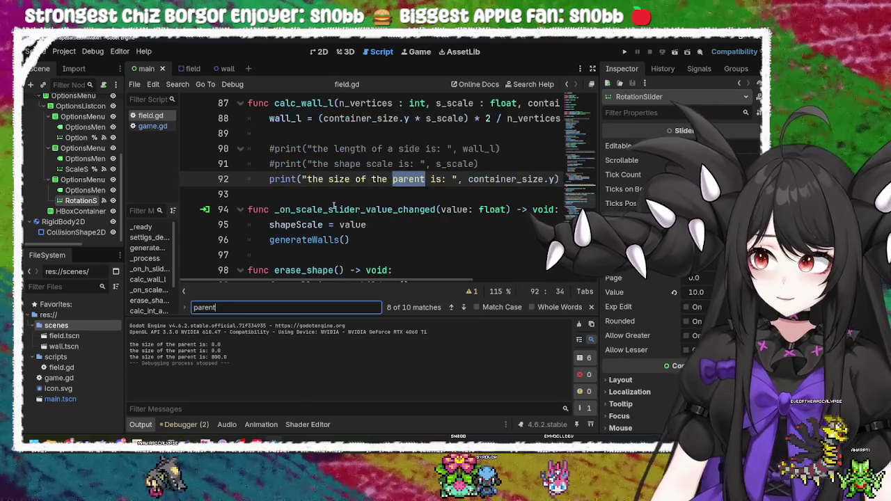
pyautogui.press('Return')
pyautogui.press('Return')
pyautogui.press('Return')
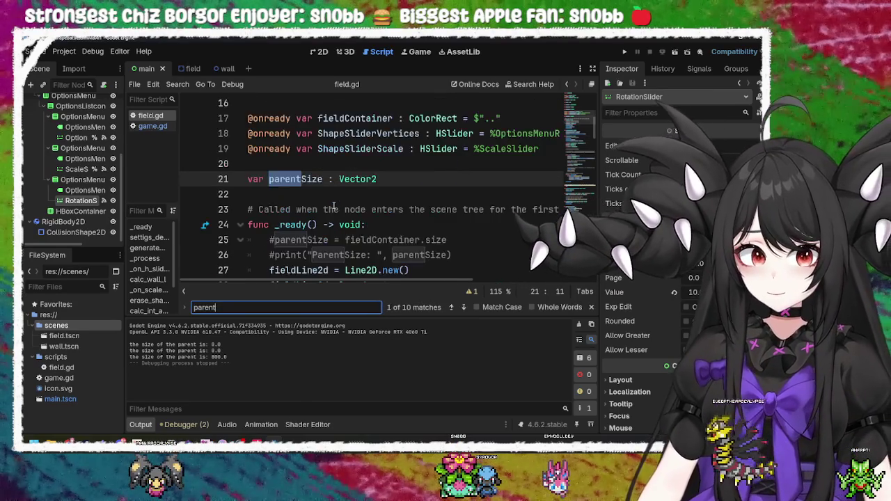
pyautogui.press('Return')
pyautogui.press('Return')
pyautogui.press('Return')
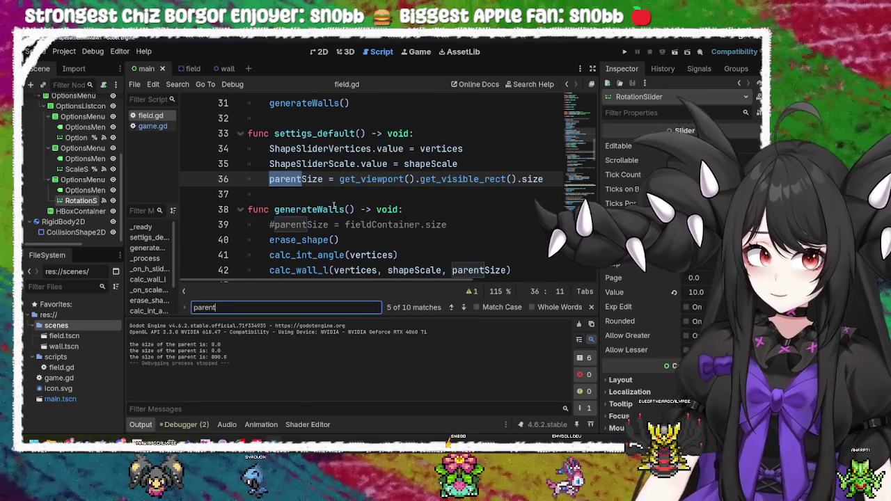
# Change line 36 to end in get_visible_rect().size.x
pyautogui.click(421, 180)
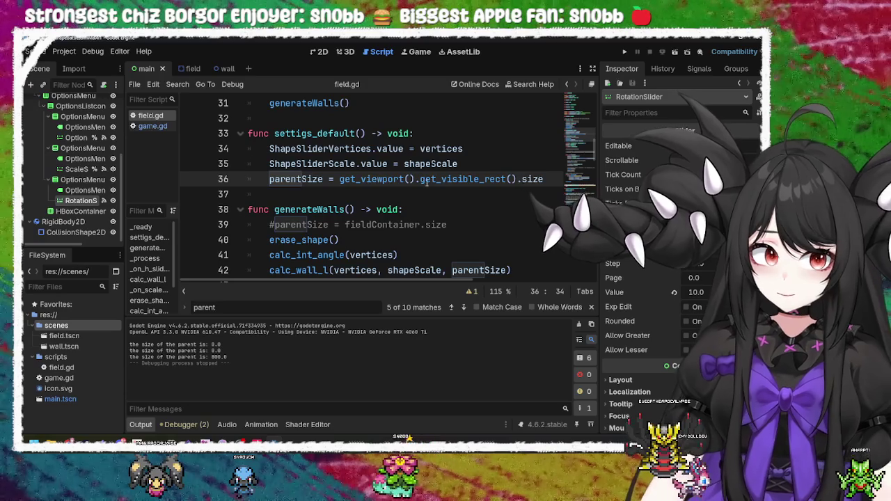
pyautogui.moveTo(553, 181); pyautogui.dragTo(499, 180)
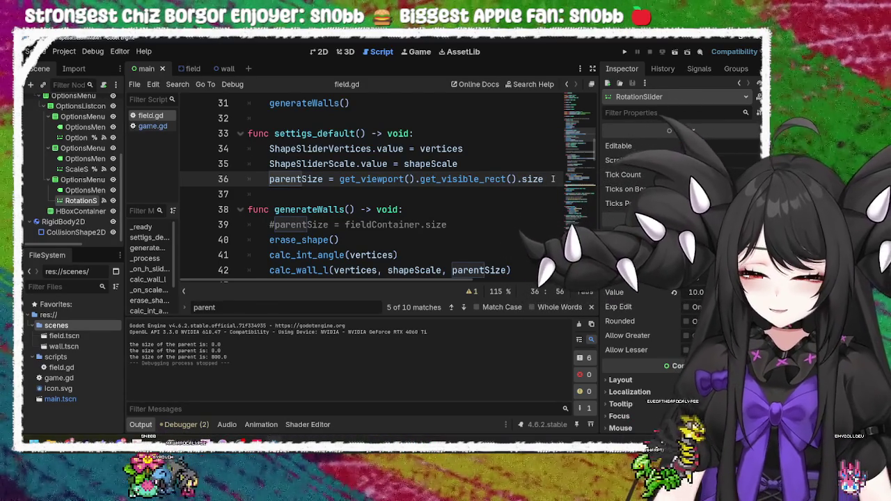
pyautogui.write('.x')
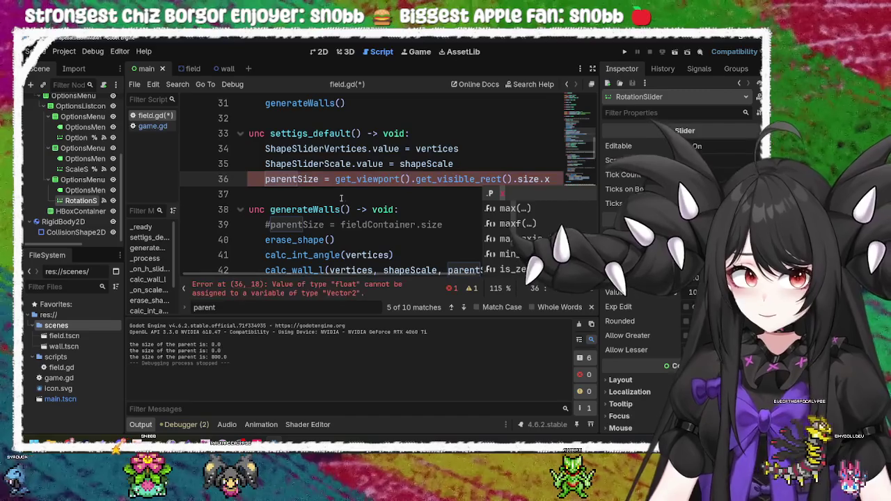
# Rewrite parentSize as Vector2 of get_visible_rect().size.x twice, save field.gd, and run the game
pyautogui.click(337, 180)
pyautogui.write('Vector')
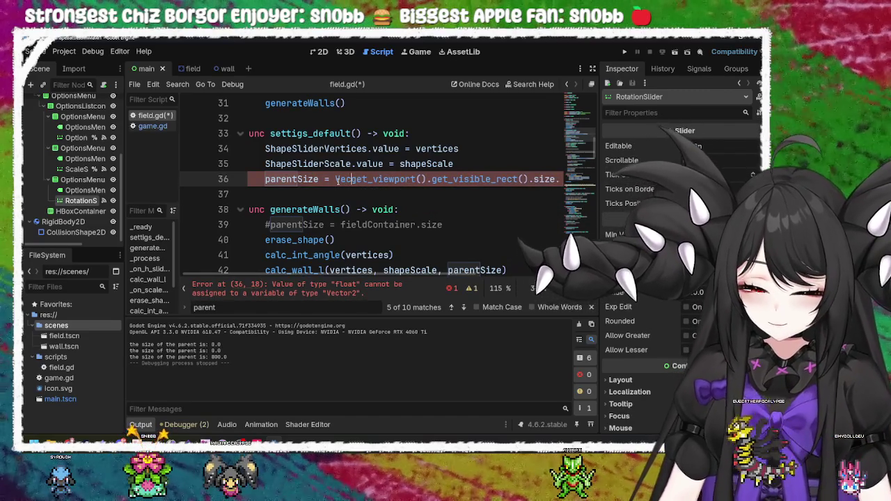
pyautogui.write('2')
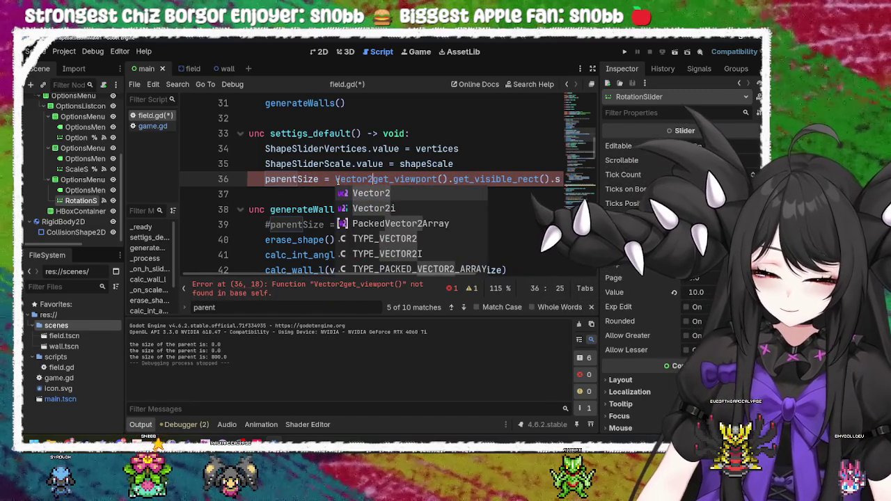
pyautogui.write('(')
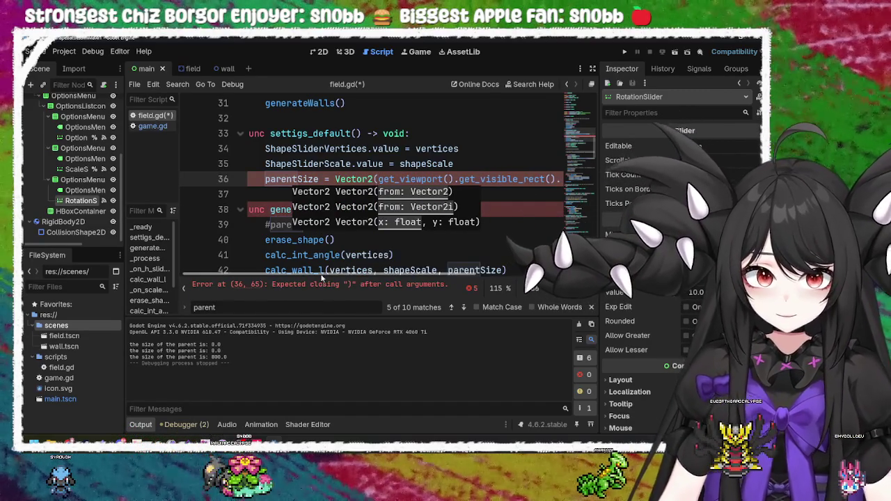
pyautogui.press('End')
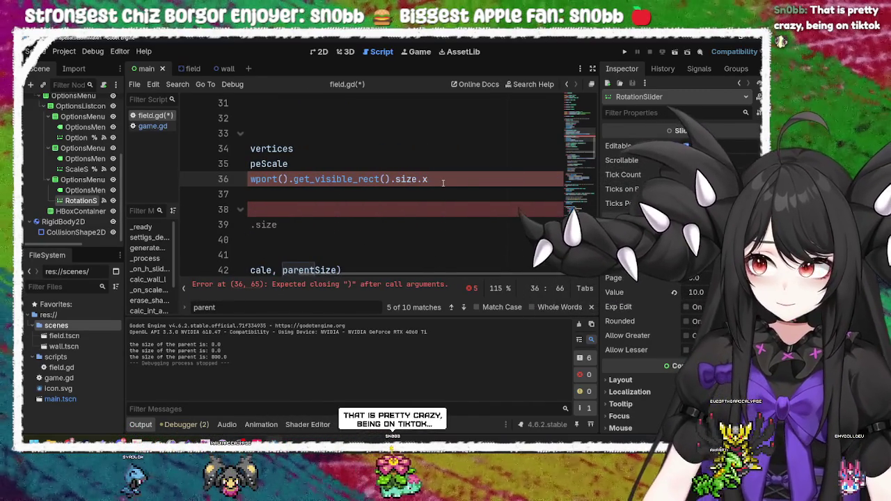
pyautogui.write(',')
pyautogui.moveTo(432, 181)
pyautogui.mouseDown()
pyautogui.moveTo(243, 183)
pyautogui.moveTo(345, 181)
pyautogui.moveTo(294, 181)
pyautogui.mouseUp()
pyautogui.hotkey('ctrl', 'c')
pyautogui.click(518, 180)
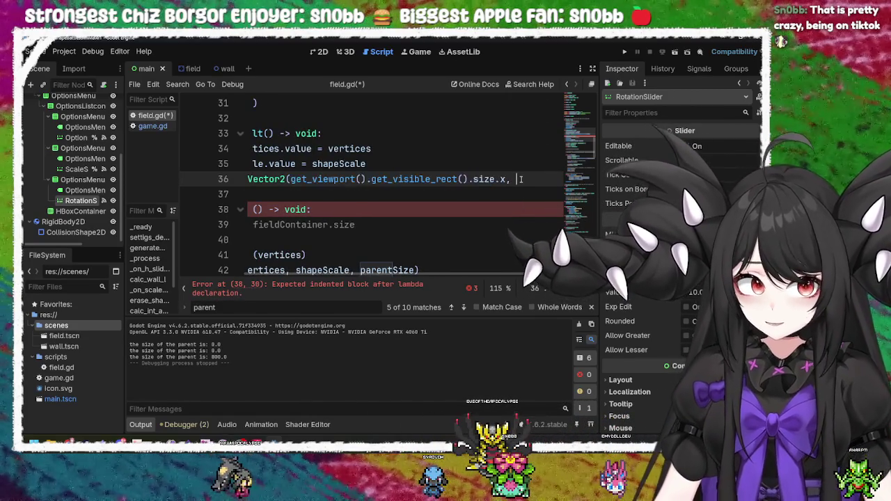
pyautogui.hotkey('ctrl', 'v')
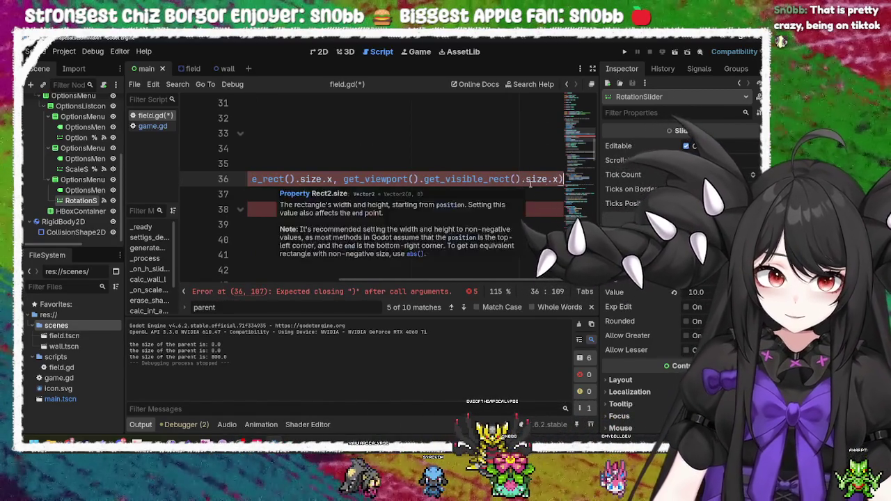
pyautogui.write(')')
pyautogui.hotkey('ctrl', 's')
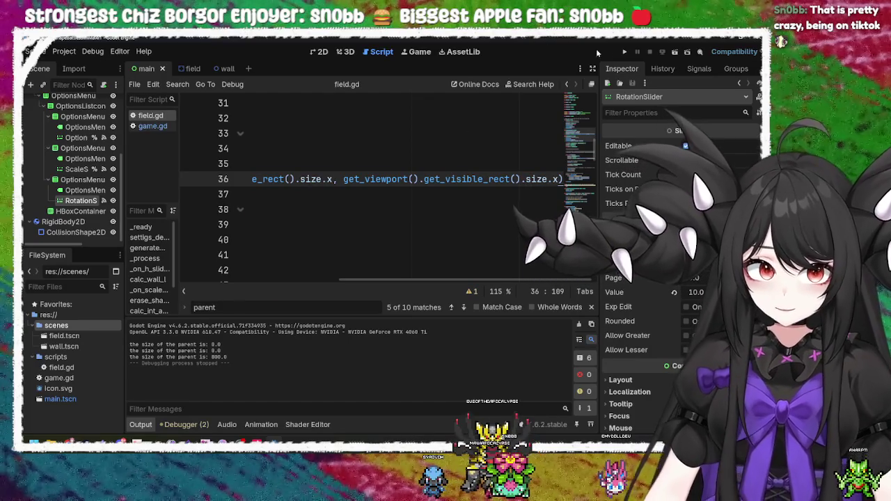
pyautogui.press('F5')
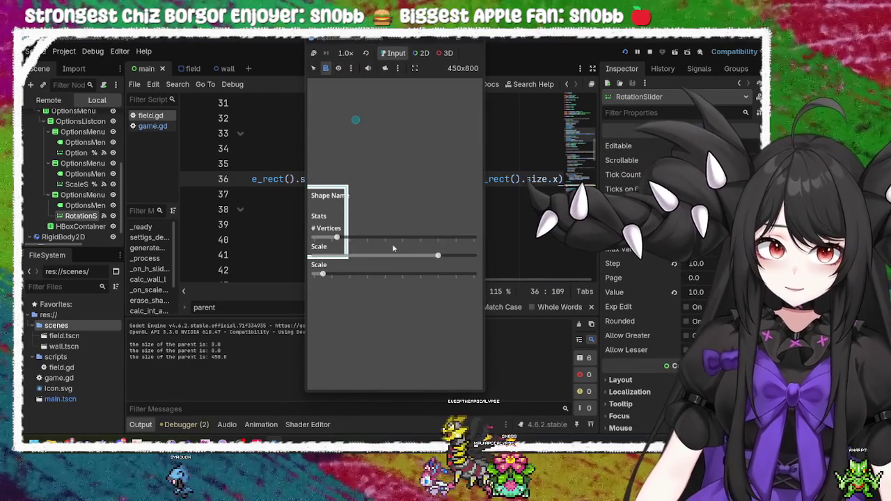
# Change the shape's vertex count and scale in the running game, then close it and return to field.gd
pyautogui.moveTo(336, 237)
pyautogui.mouseDown()
pyautogui.moveTo(383, 239)
pyautogui.moveTo(359, 238)
pyautogui.mouseUp()
pyautogui.click(369, 256)
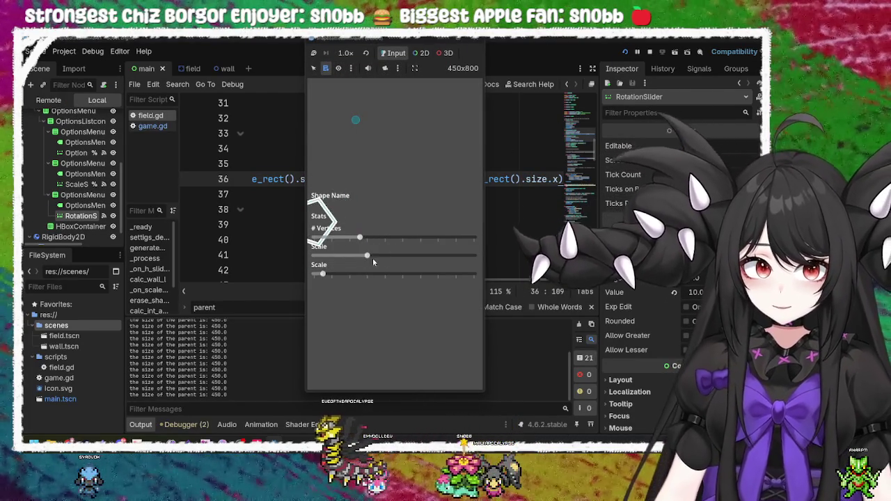
pyautogui.click(386, 273)
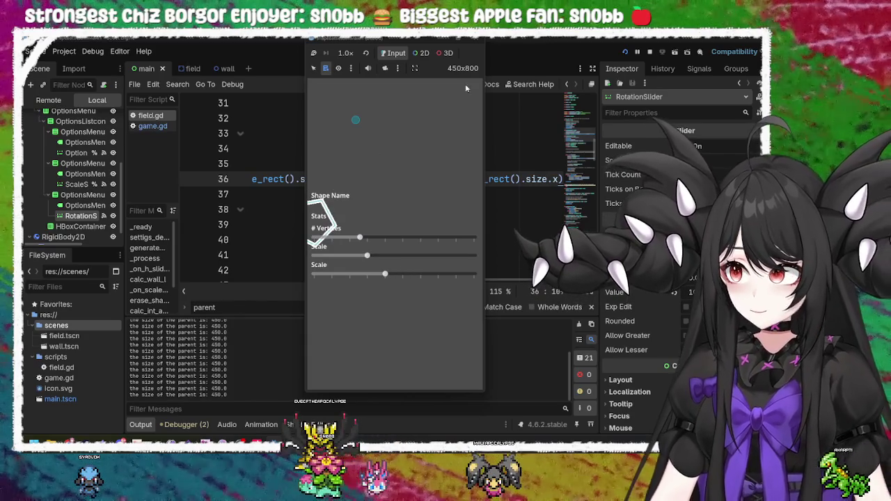
pyautogui.click(477, 42)
pyautogui.click(432, 209)
pyautogui.moveTo(413, 282); pyautogui.dragTo(327, 276)
pyautogui.scroll(-12, 364, 228)
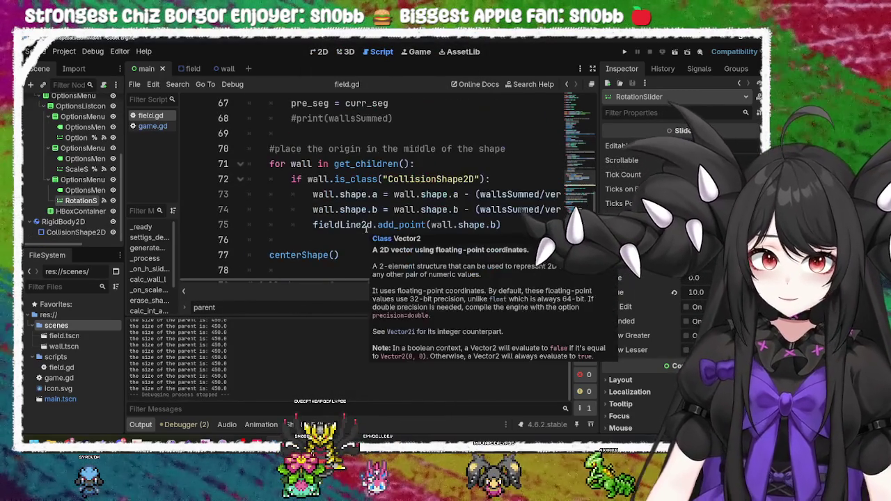
# Delete centerShape's pass placeholder, uncomment the position = parentSize/2 line, and run the game
pyautogui.scroll(-5, 364, 228)
pyautogui.scroll(3, 322, 161)
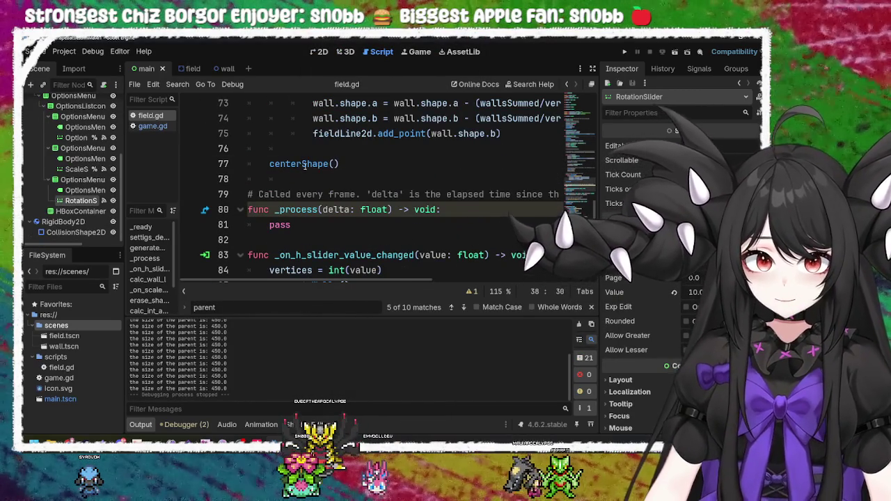
pyautogui.doubleClick(304, 164)
pyautogui.scroll(-13, 357, 226)
pyautogui.scroll(3, 357, 225)
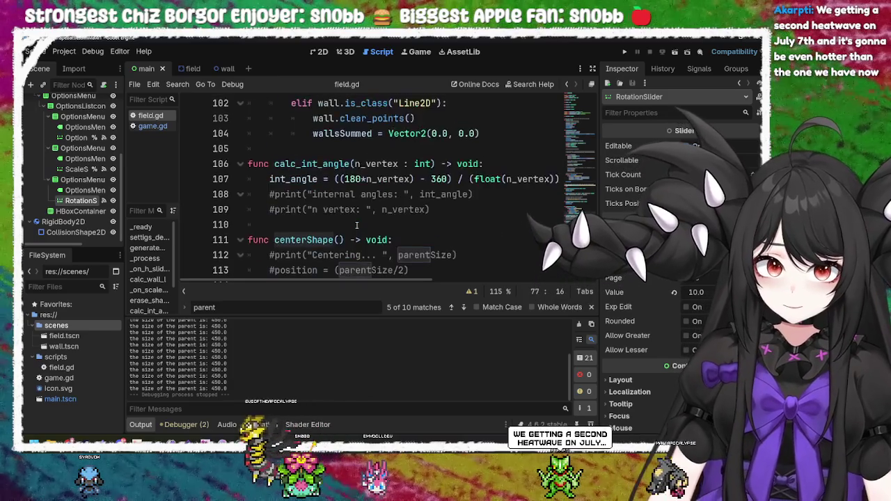
pyautogui.scroll(-2, 357, 224)
pyautogui.moveTo(291, 195); pyautogui.dragTo(421, 179)
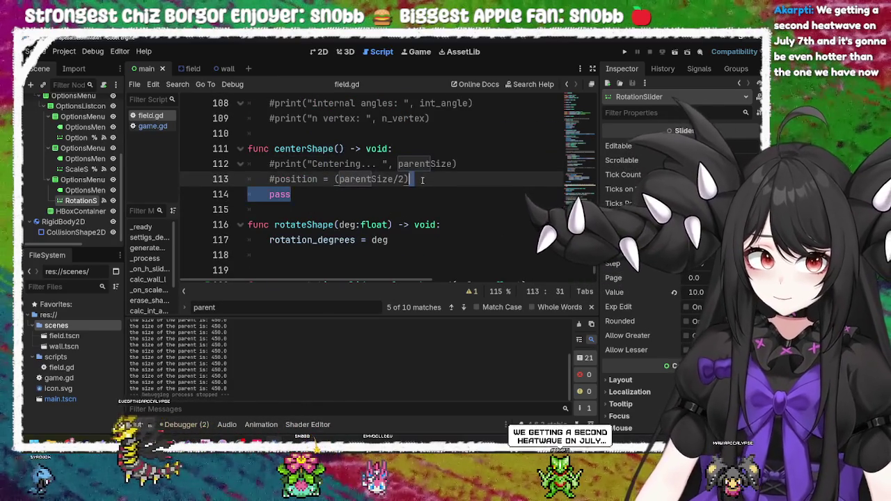
pyautogui.press('BackSpace')
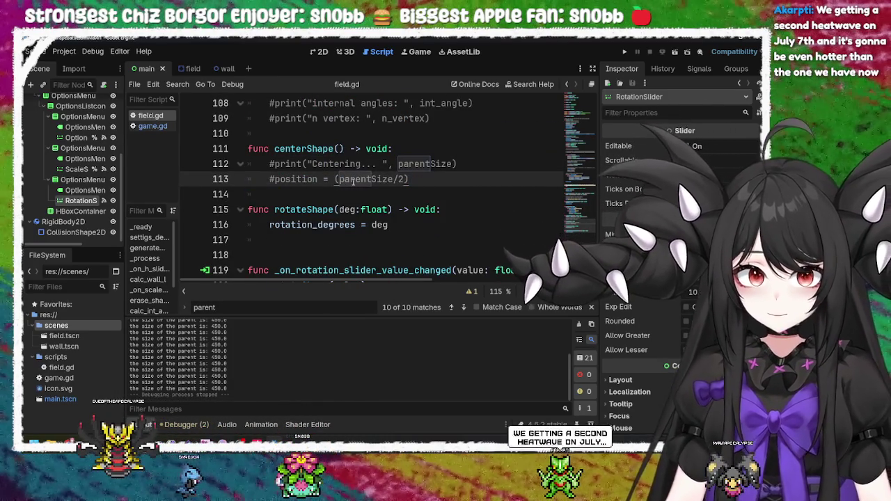
pyautogui.click(271, 183)
pyautogui.press('Delete')
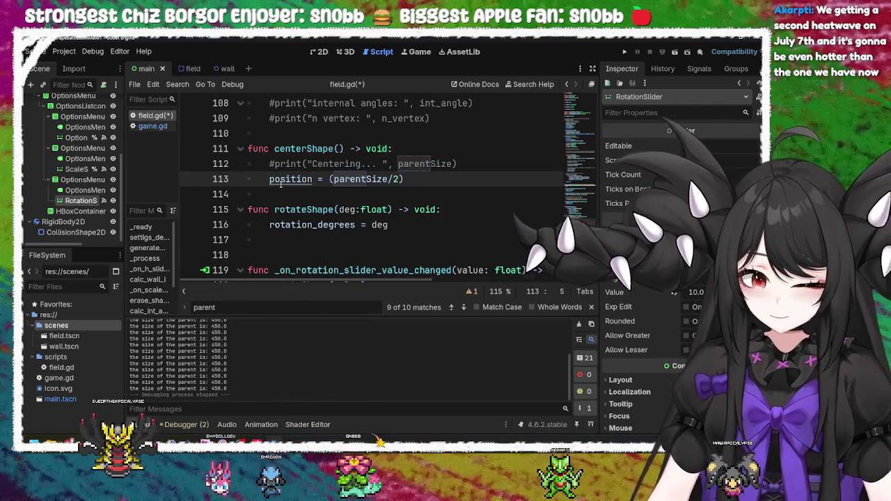
pyautogui.click(625, 51)
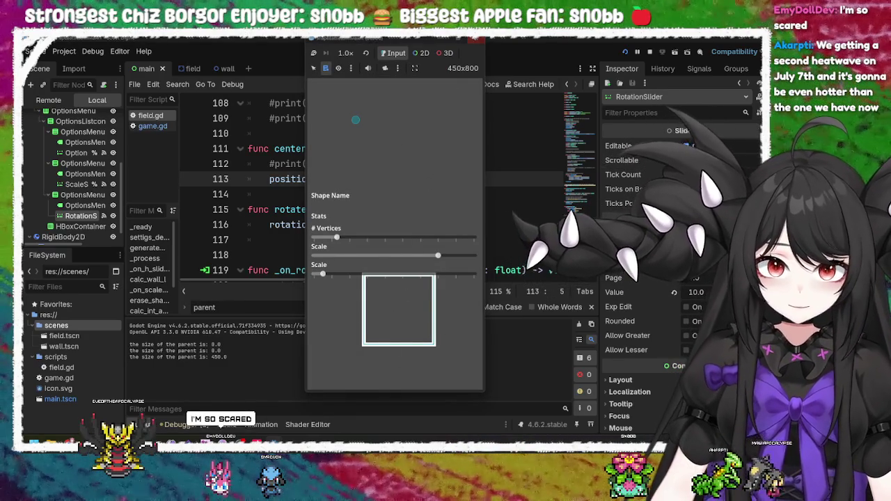
# Stop the game and put the caret at the end of line 116 in field.gd
pyautogui.click(477, 40)
pyautogui.click(416, 210)
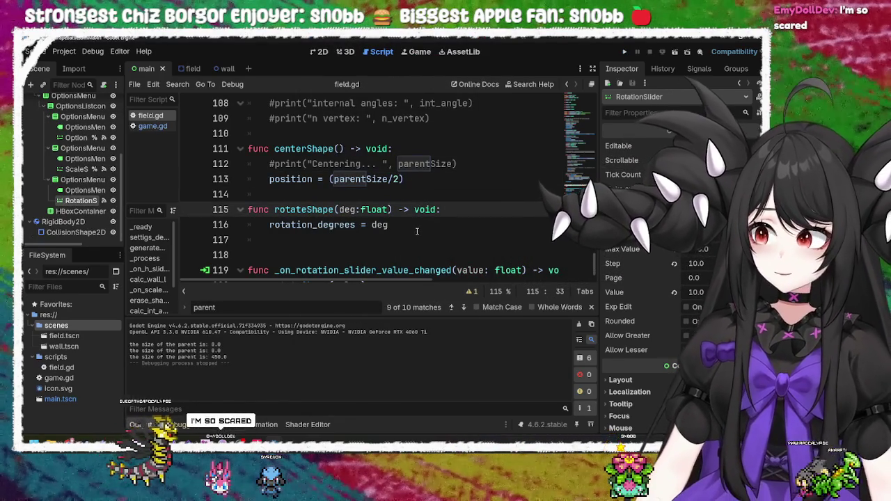
pyautogui.click(415, 225)
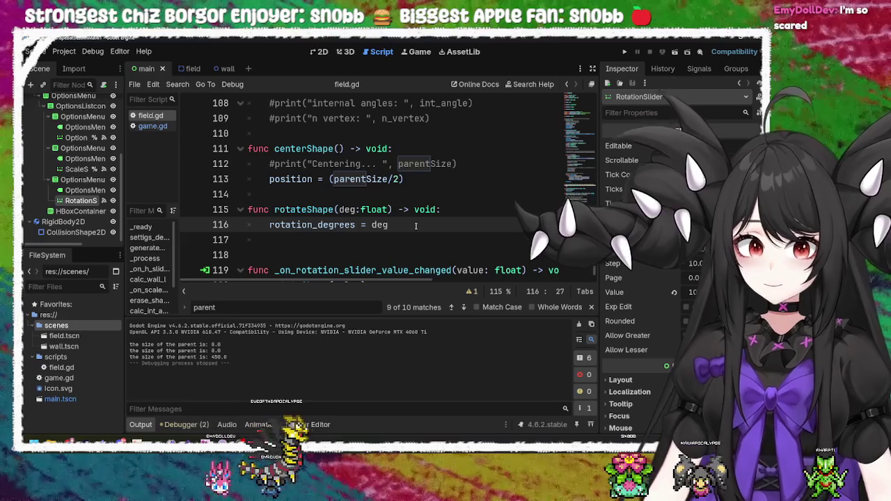
pyautogui.moveTo(376, 206)
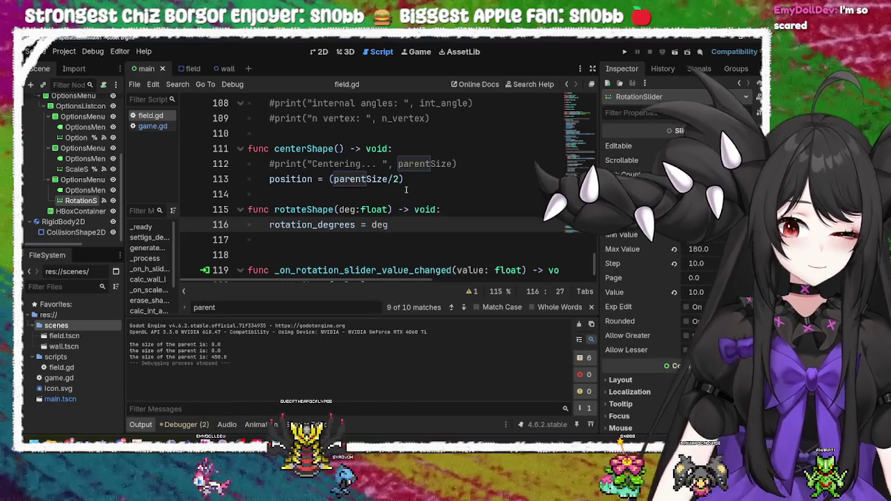
pyautogui.scroll(2, 425, 215)
pyautogui.scroll(20, 426, 215)
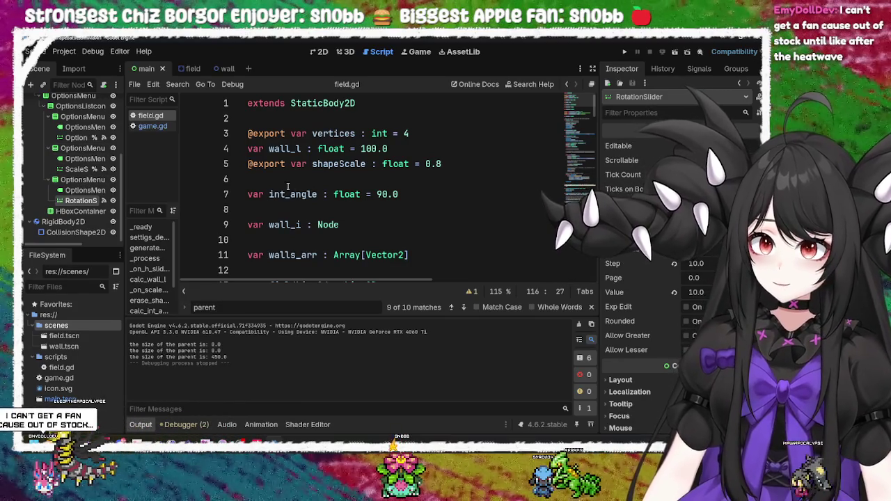
pyautogui.click(388, 194)
pyautogui.scroll(-3, 366, 224)
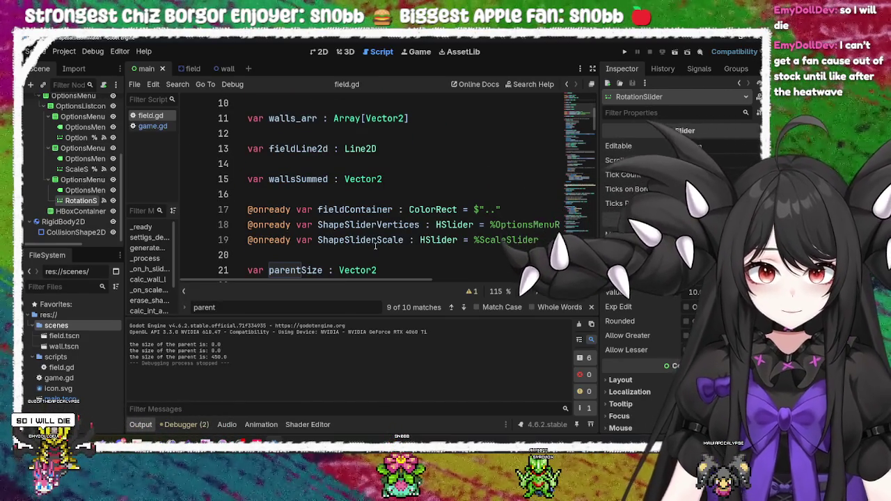
pyautogui.click(376, 209)
pyautogui.doubleClick(374, 209)
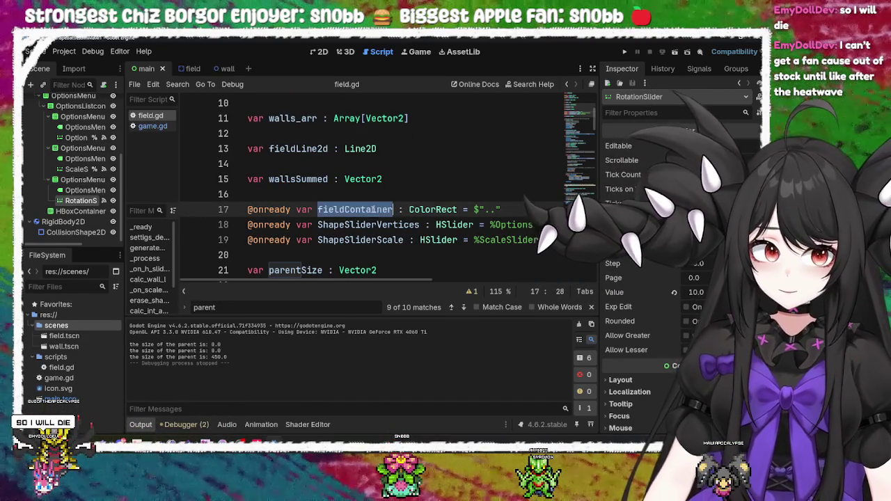
pyautogui.scroll(-2, 373, 210)
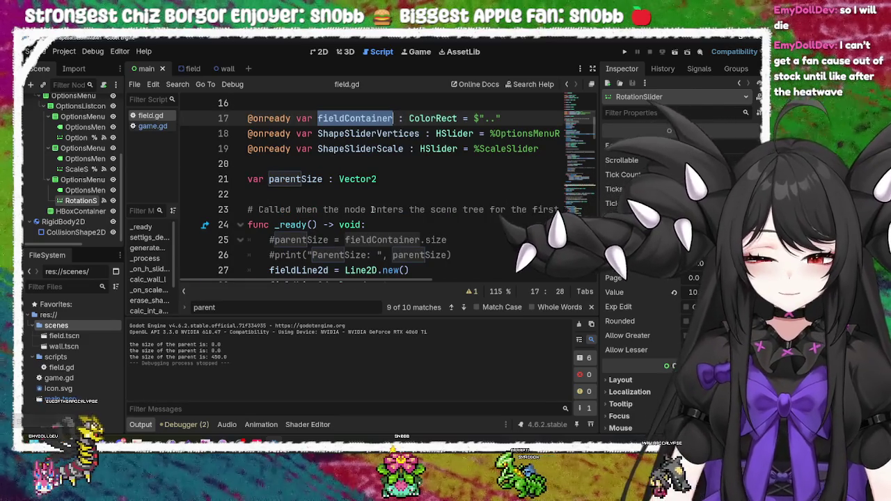
pyautogui.click(382, 180)
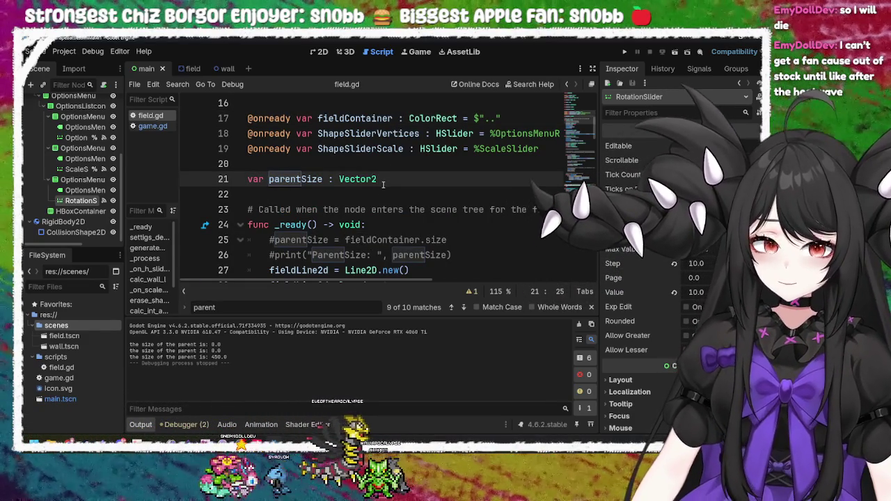
pyautogui.scroll(-4, 382, 184)
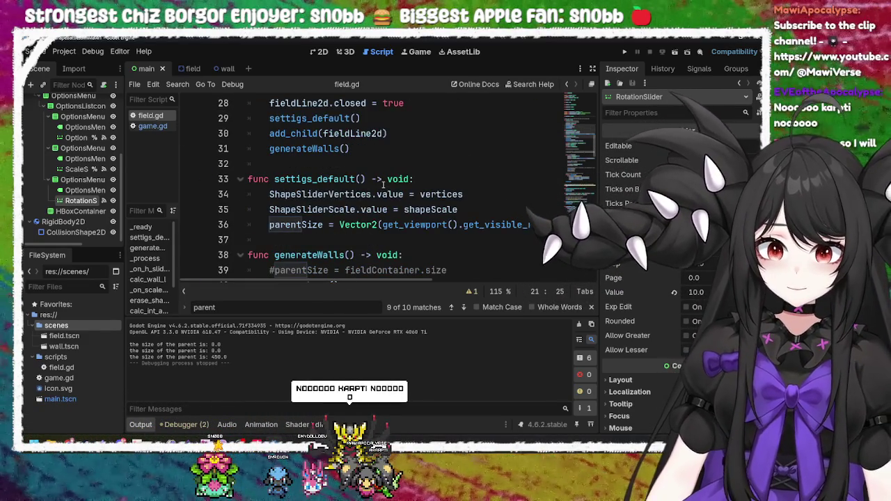
pyautogui.scroll(-2, 382, 184)
pyautogui.scroll(2, 382, 184)
pyautogui.click(521, 209)
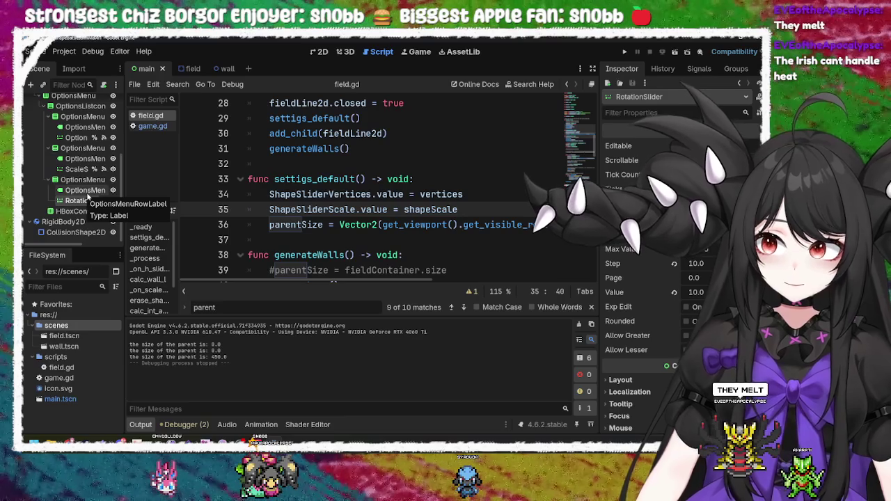
# Reparent the Field node under StatsContainer, above StatsLabel
pyautogui.scroll(5, 88, 199)
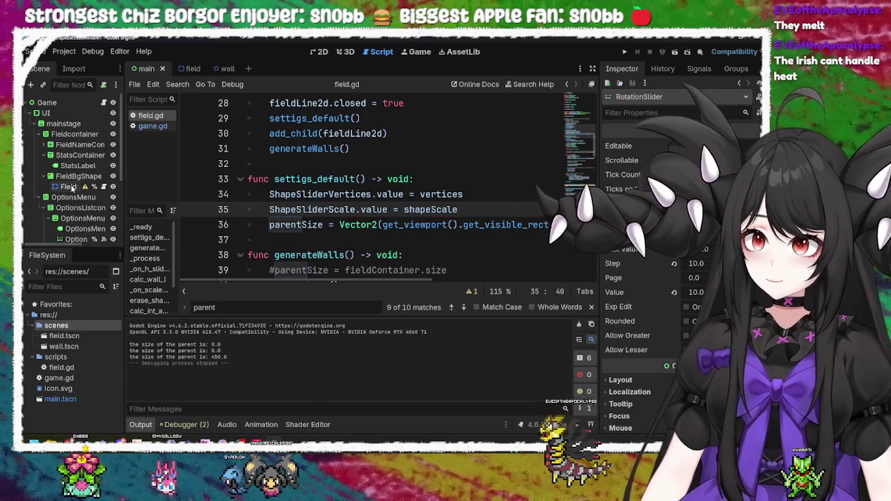
pyautogui.click(78, 177)
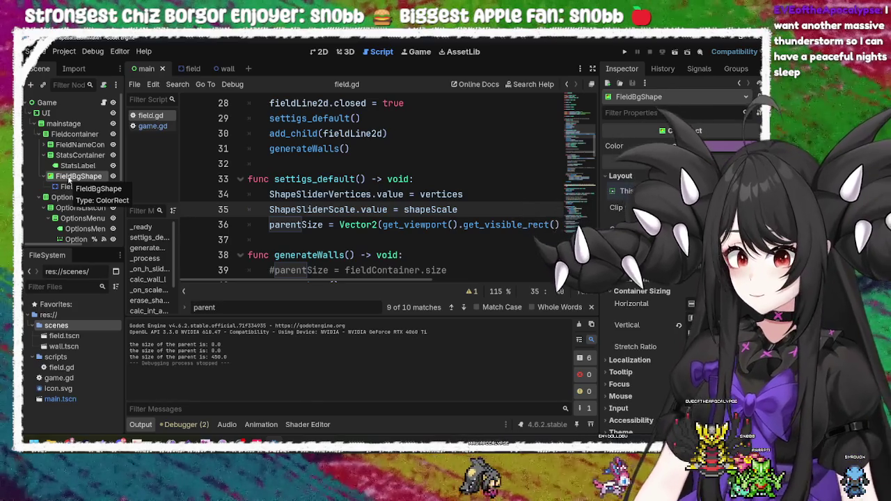
pyautogui.click(68, 186)
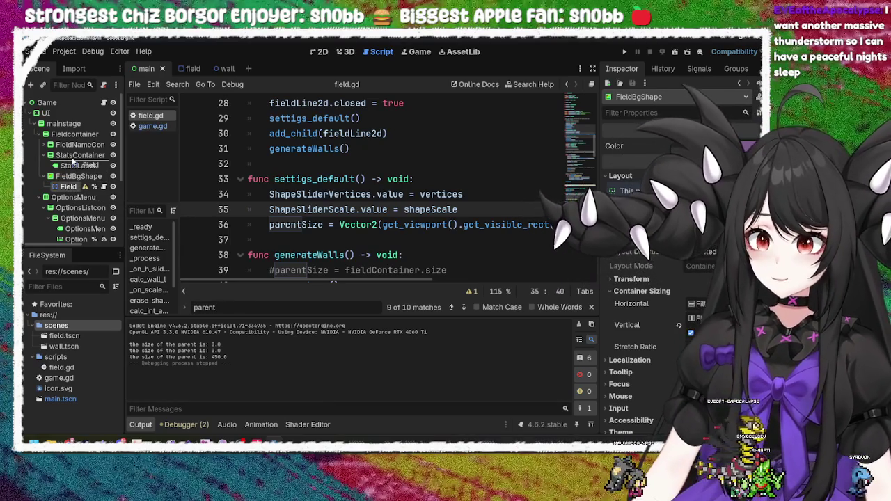
pyautogui.moveTo(73, 161); pyautogui.dragTo(71, 174)
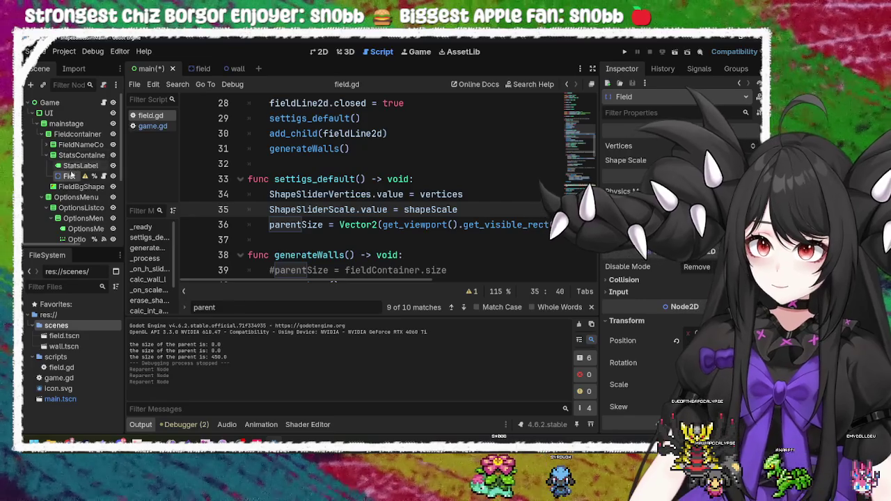
# Open FieldBgShape's Color picker in the Inspector and dismiss it
pyautogui.click(69, 186)
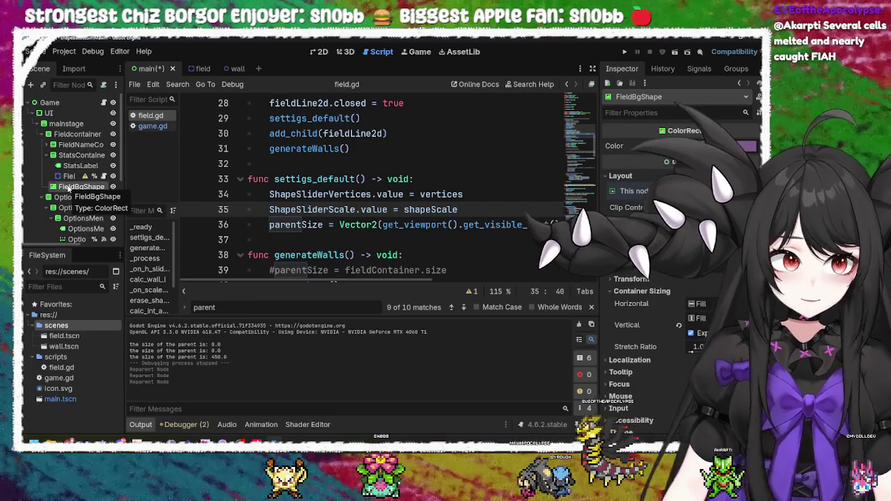
pyautogui.click(717, 145)
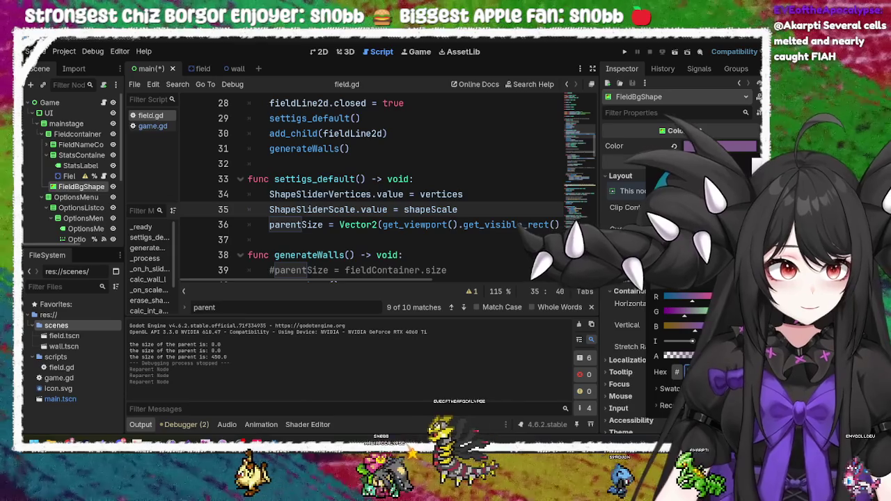
pyautogui.press('Escape')
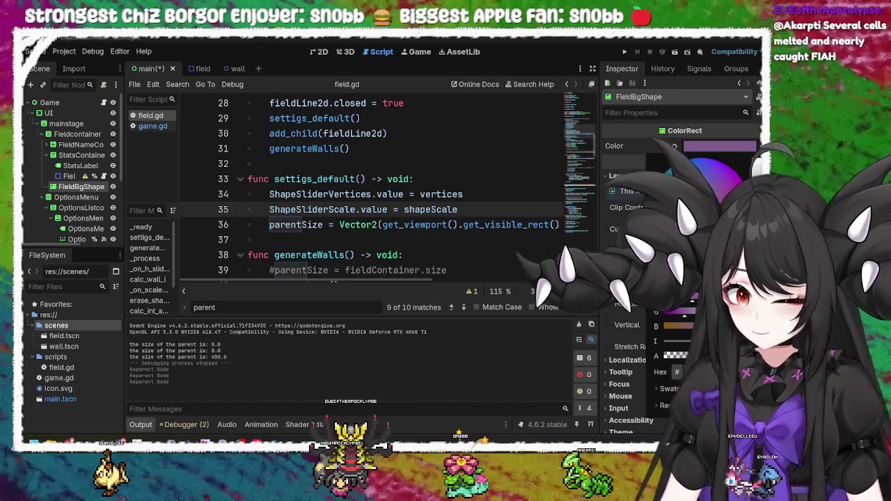
# Switch to the field scene and bring up the context menu for its Field root node
pyautogui.click(195, 69)
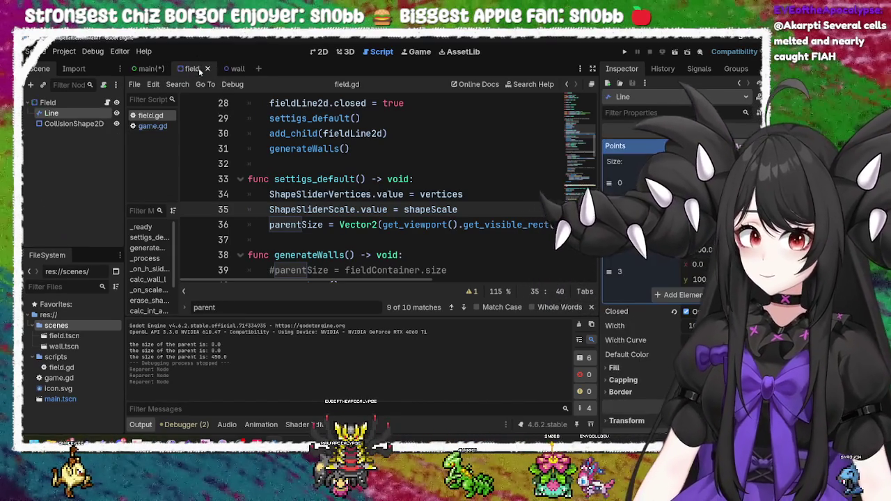
pyautogui.click(61, 103)
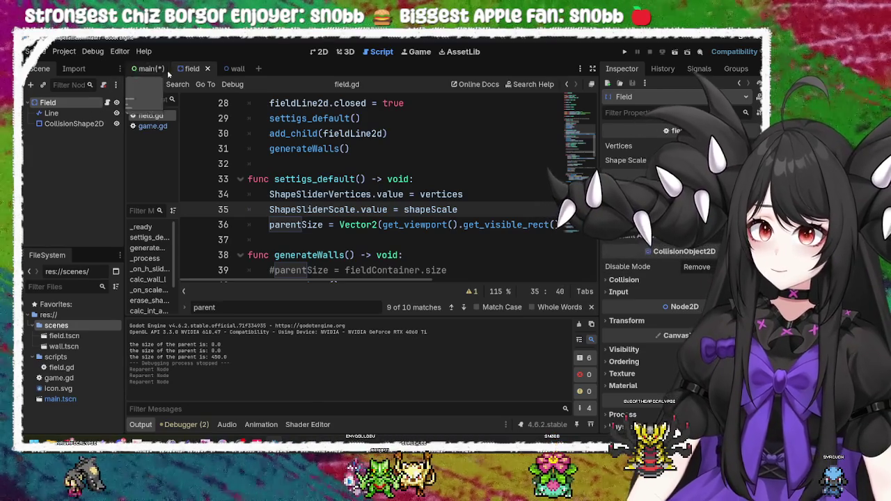
pyautogui.rightClick(68, 101)
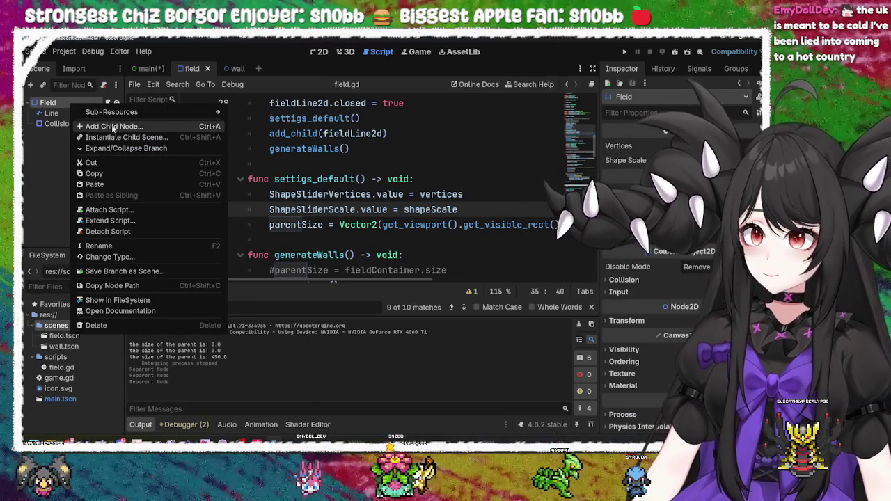
# Add a ColorRect child under Field by searching 'color', then open its Color setting
pyautogui.click(115, 126)
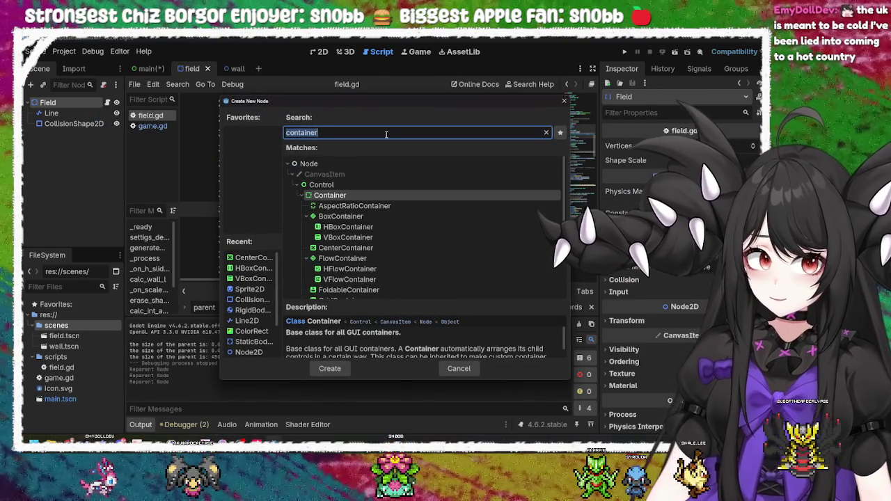
pyautogui.write('c')
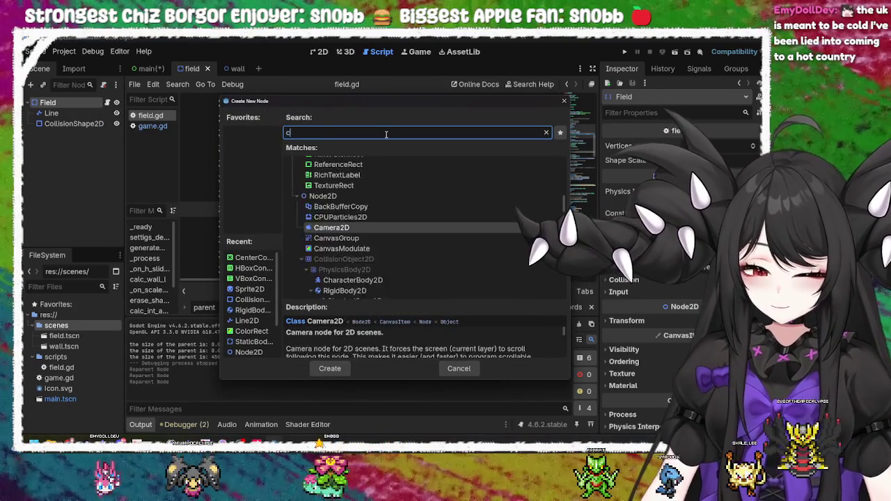
pyautogui.write('olor')
pyautogui.press('Return')
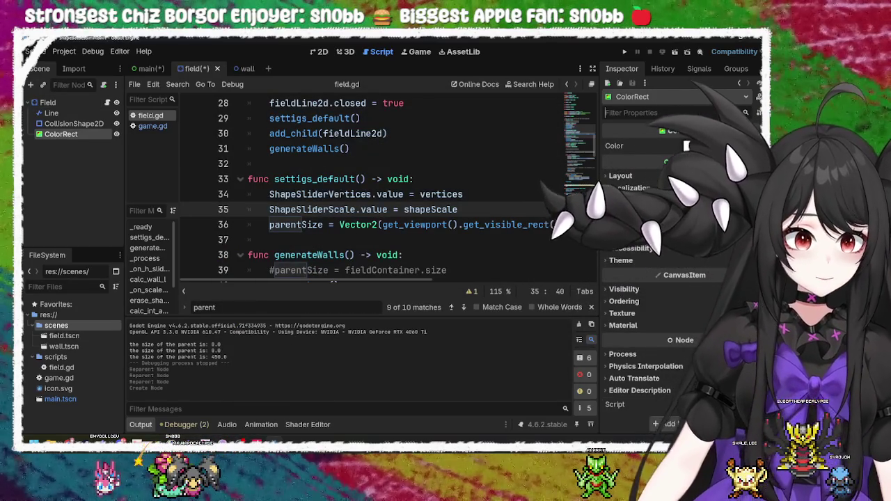
pyautogui.click(685, 146)
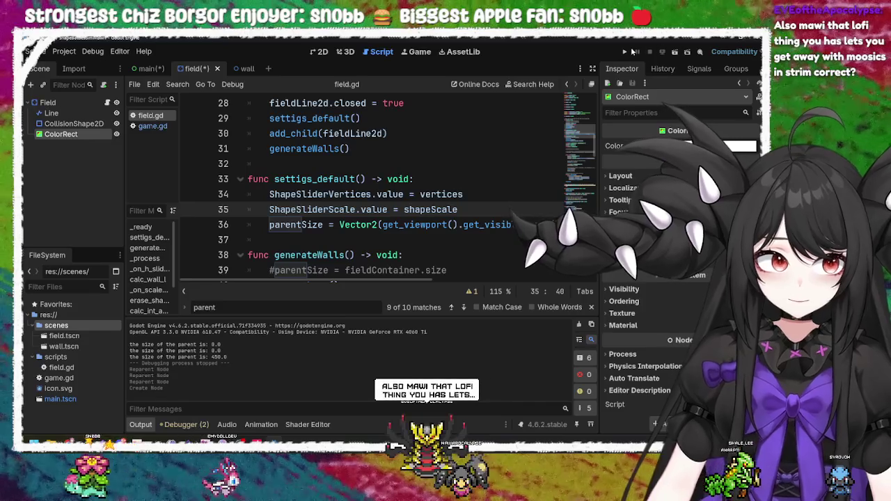
# Run the game twice, stop it with F8, and return to line 14 of the script
pyautogui.click(661, 52)
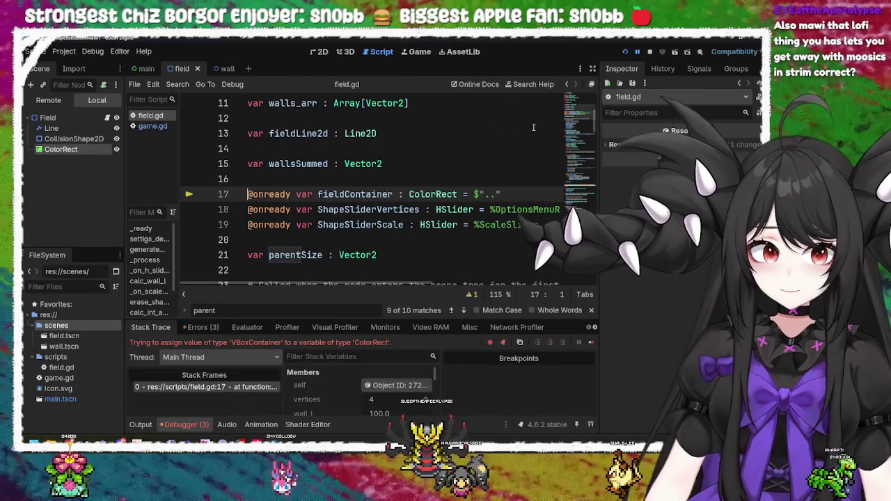
pyautogui.click(625, 52)
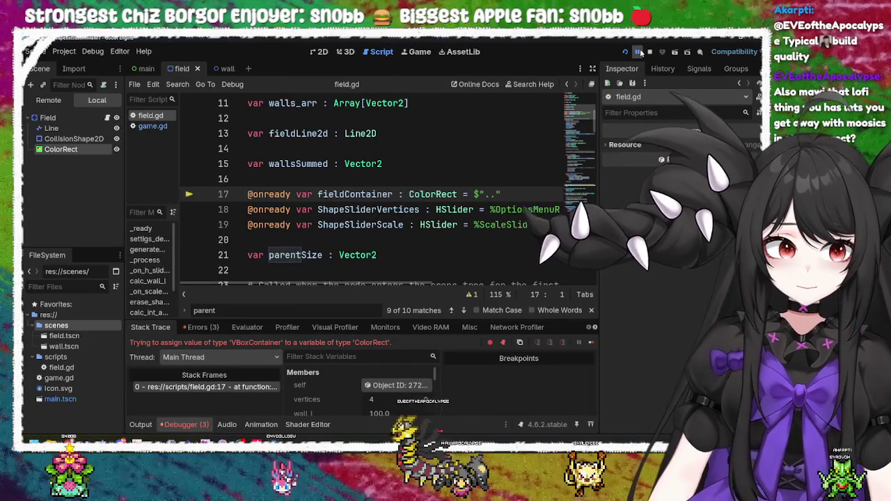
pyautogui.press('F8')
pyautogui.click(441, 146)
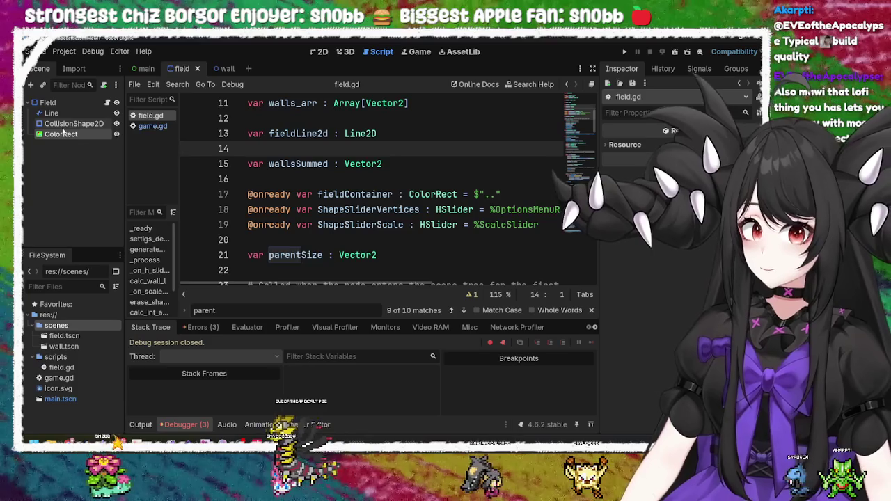
# Rename the ColorRect node to FieldBg
pyautogui.click(61, 134)
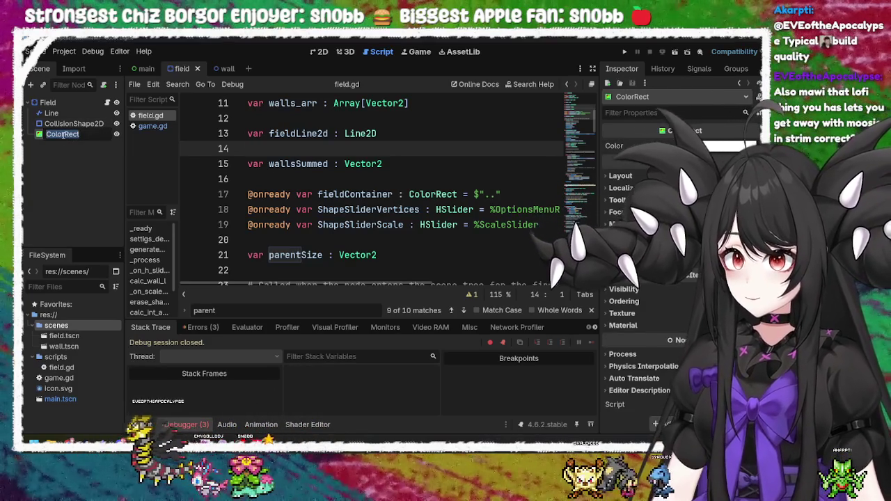
pyautogui.write('Fiel')
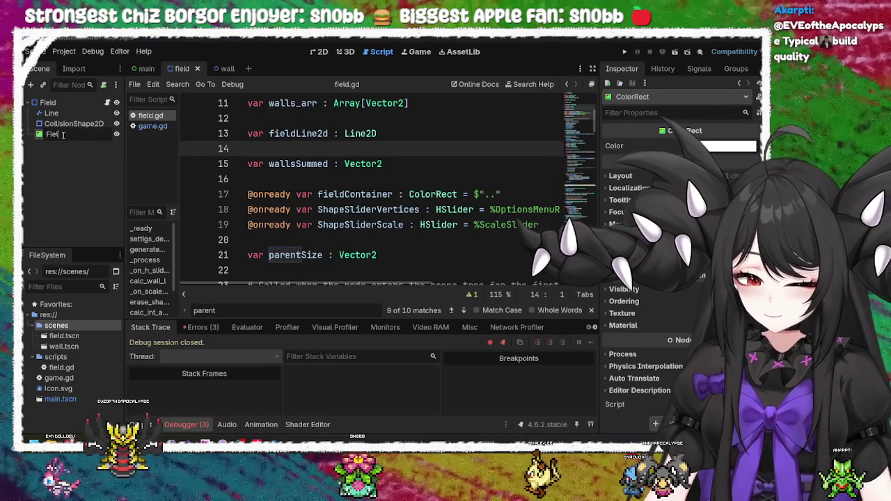
pyautogui.write('dBg')
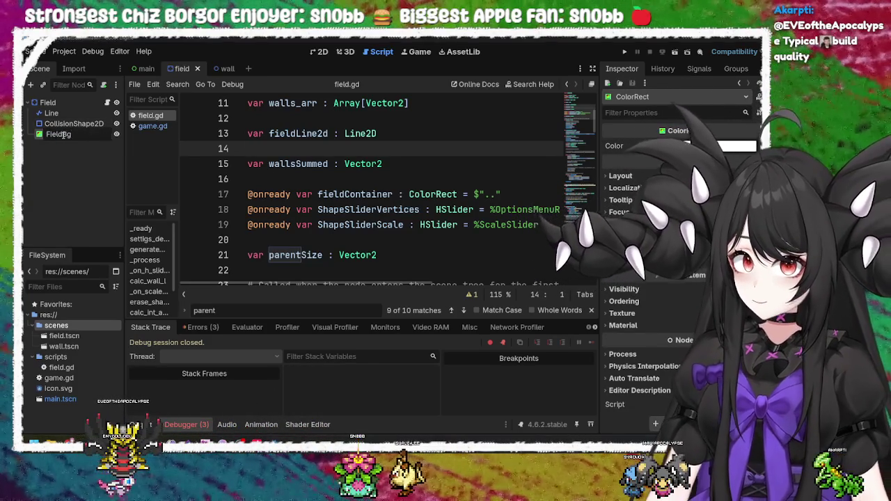
pyautogui.press('Return')
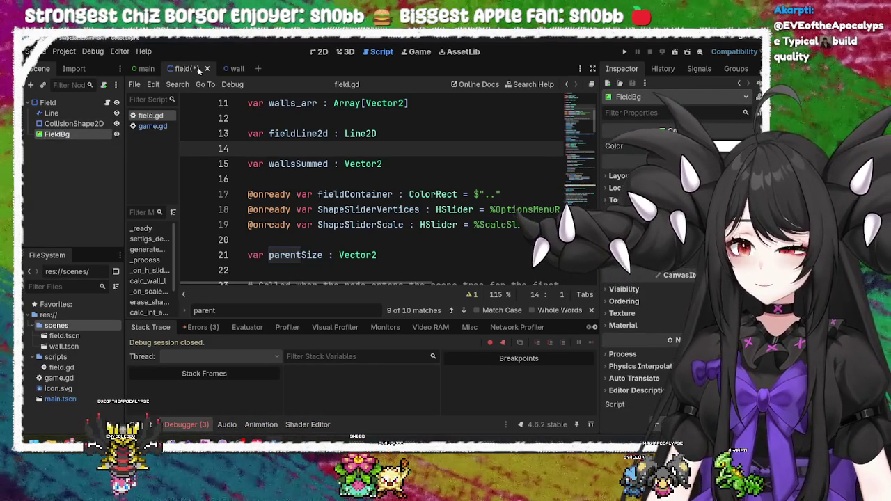
# Delete the FieldBgShape node from the main scene
pyautogui.click(145, 68)
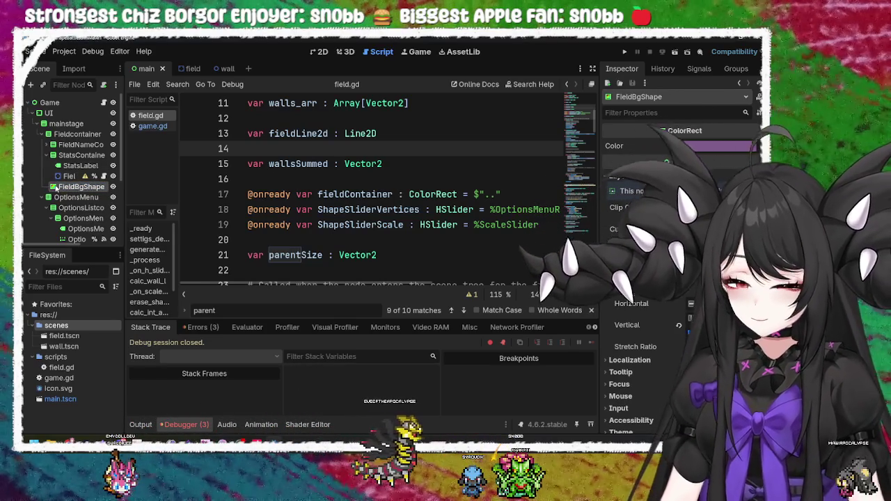
pyautogui.press('Delete')
pyautogui.press('Return')
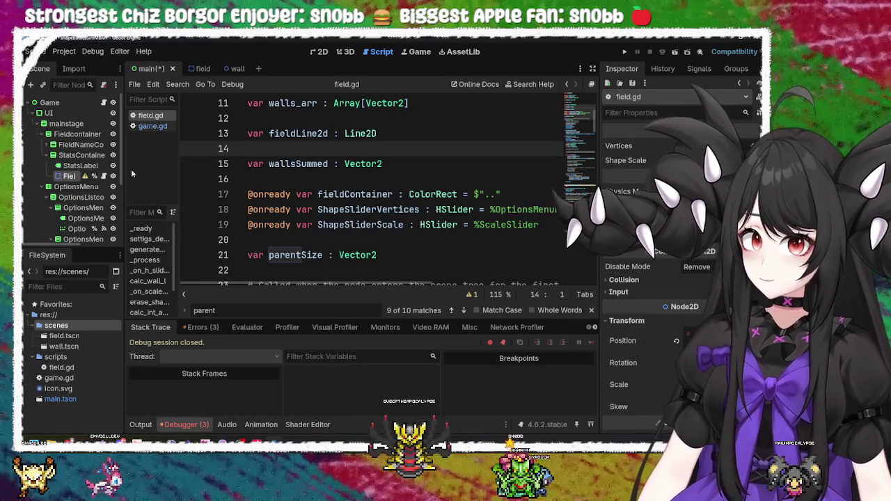
# Find fieldContainer with Ctrl+F and delete its declaration line
pyautogui.click(390, 194)
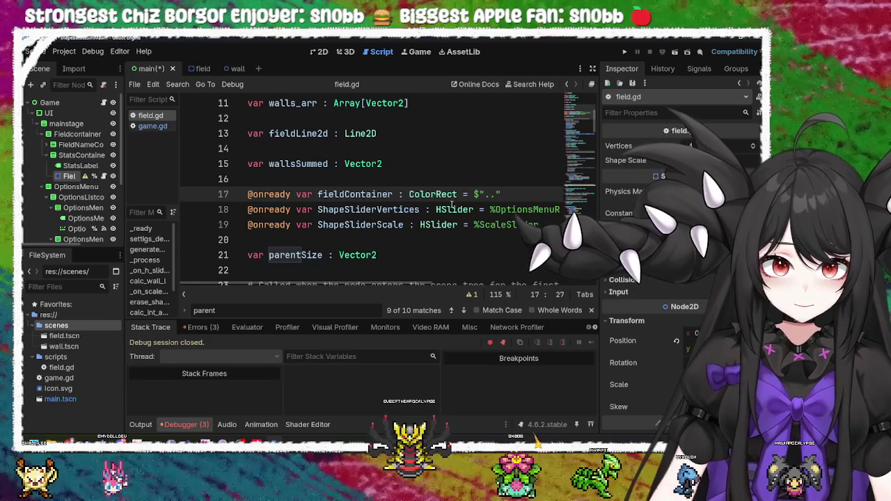
pyautogui.doubleClick(390, 194)
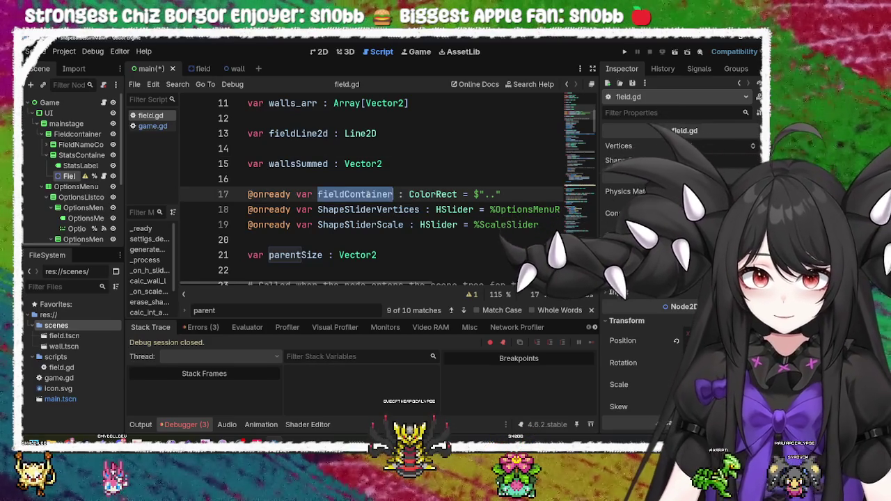
pyautogui.scroll(-4, 368, 199)
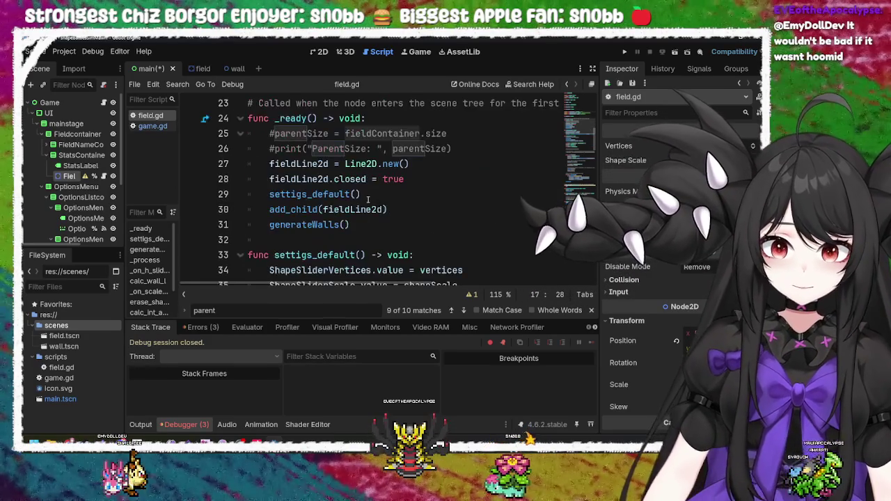
pyautogui.scroll(4, 367, 199)
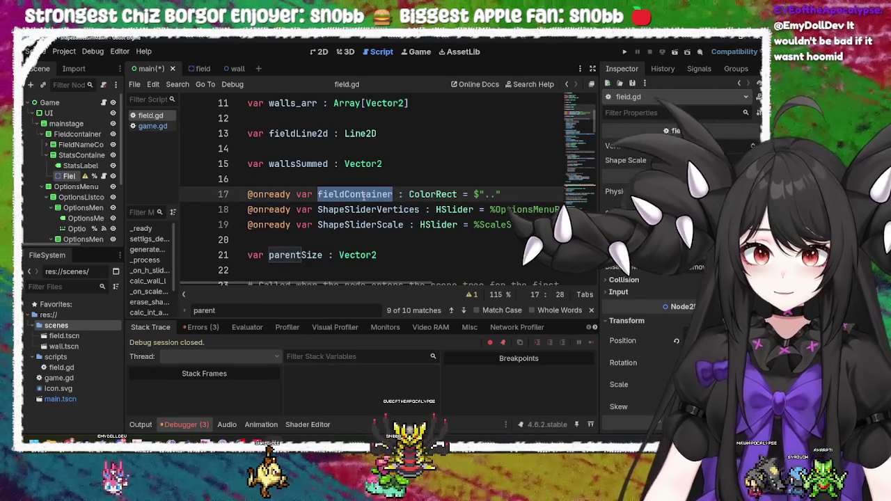
pyautogui.press('Escape')
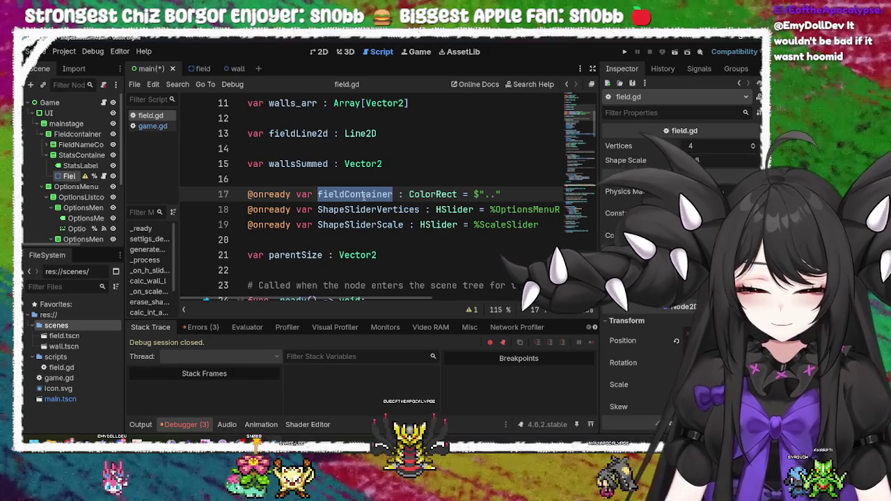
pyautogui.hotkey('ctrl', 'f')
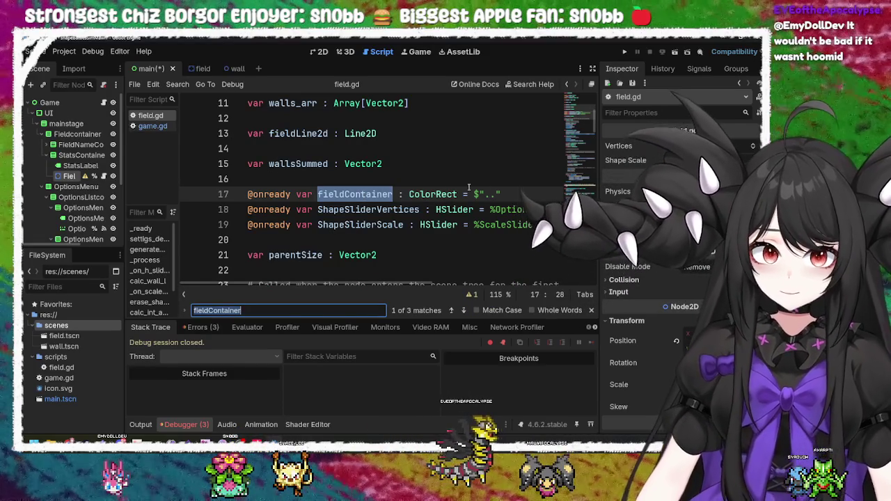
pyautogui.click(466, 174)
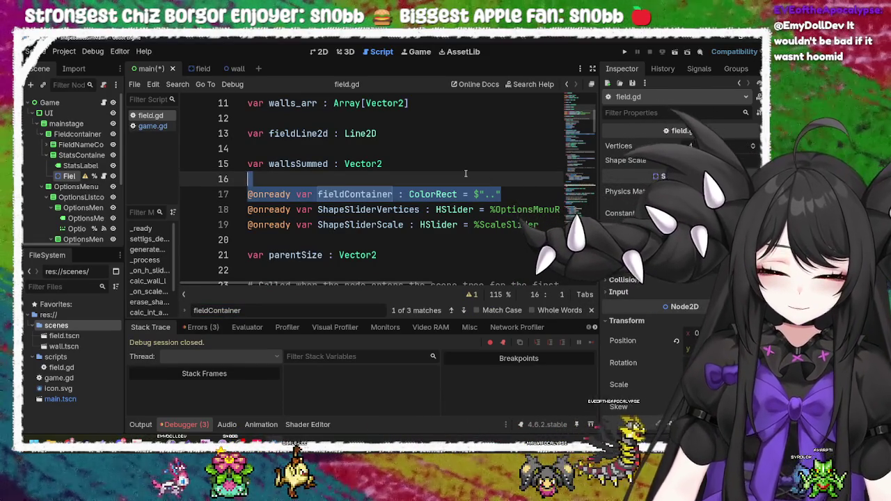
pyautogui.press('Down')
pyautogui.hotkey('ctrl', 'shift', 'k')
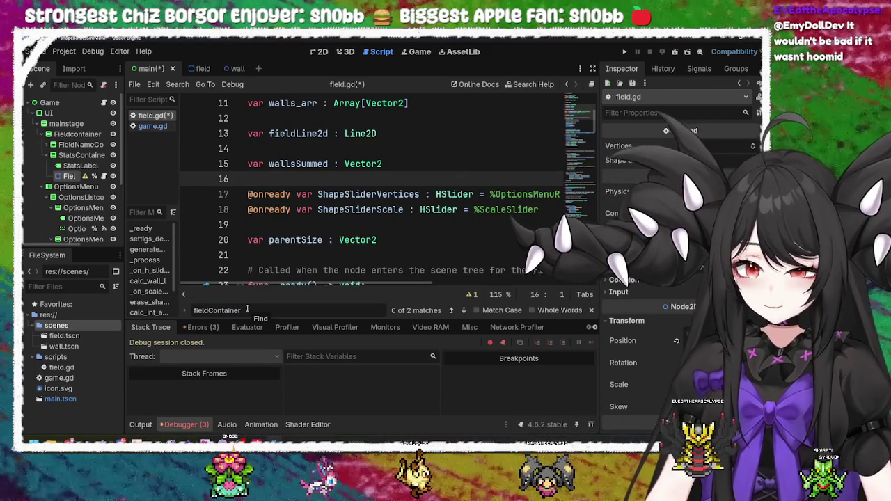
# Delete the commented parentSize lines in _ready and generateWalls, then run with F5
pyautogui.press('F3')
pyautogui.moveTo(451, 189); pyautogui.dragTo(451, 185)
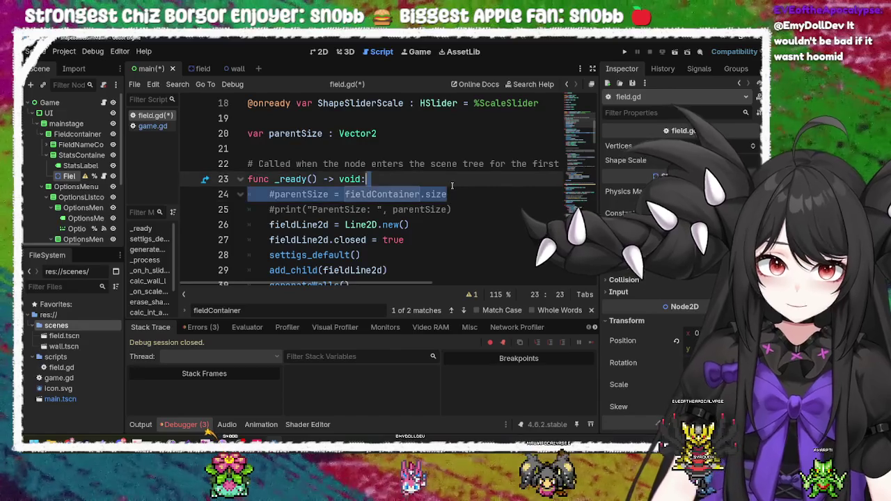
pyautogui.press('BackSpace')
pyautogui.click(270, 309)
pyautogui.press('Return')
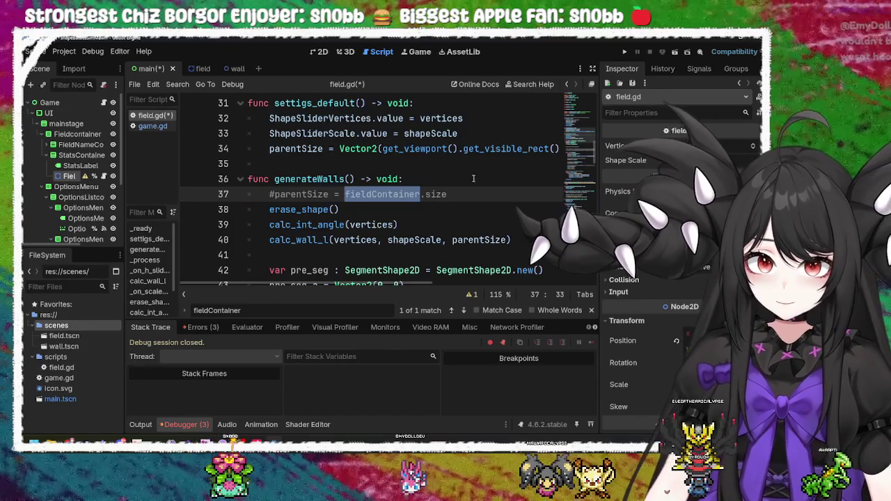
pyautogui.click(476, 194)
pyautogui.press('BackSpace')
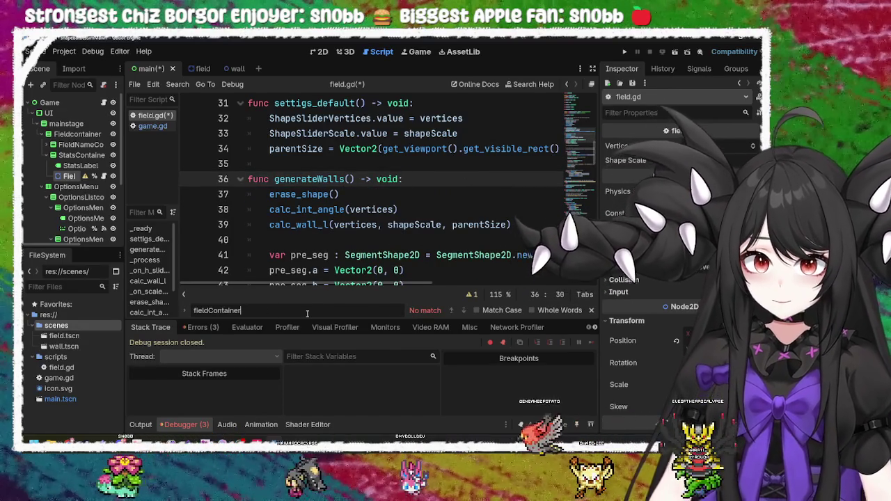
pyautogui.press('Escape')
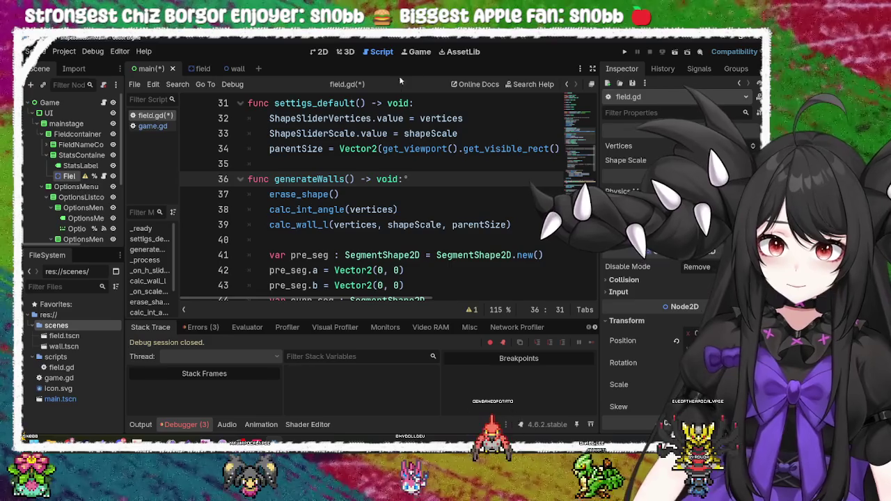
pyautogui.press('F5')
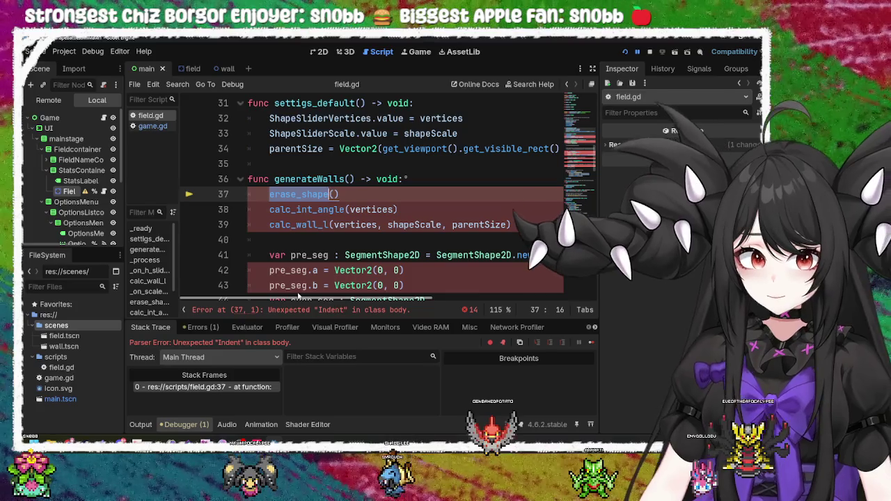
# Remove the stray ° on line 36, save, dismiss the error, and stop the broken session
pyautogui.scroll(-2, 331, 221)
pyautogui.click(339, 194)
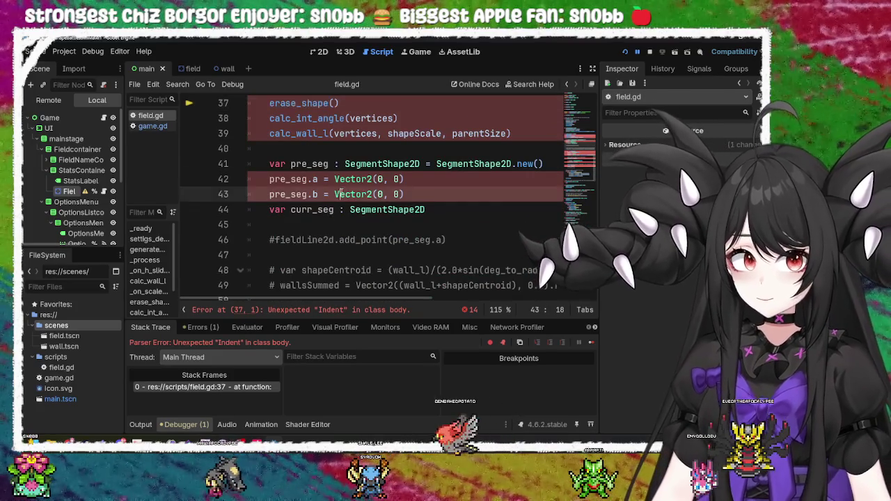
pyautogui.scroll(3, 339, 194)
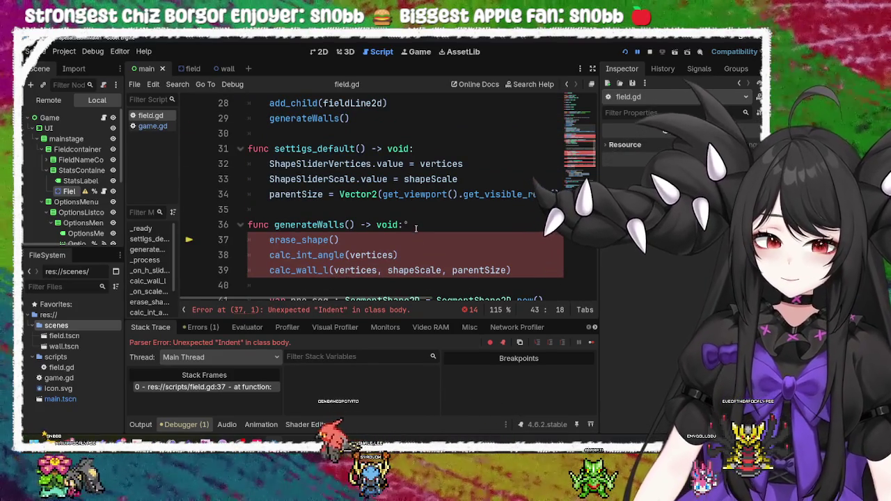
pyautogui.click(433, 225)
pyautogui.press('BackSpace')
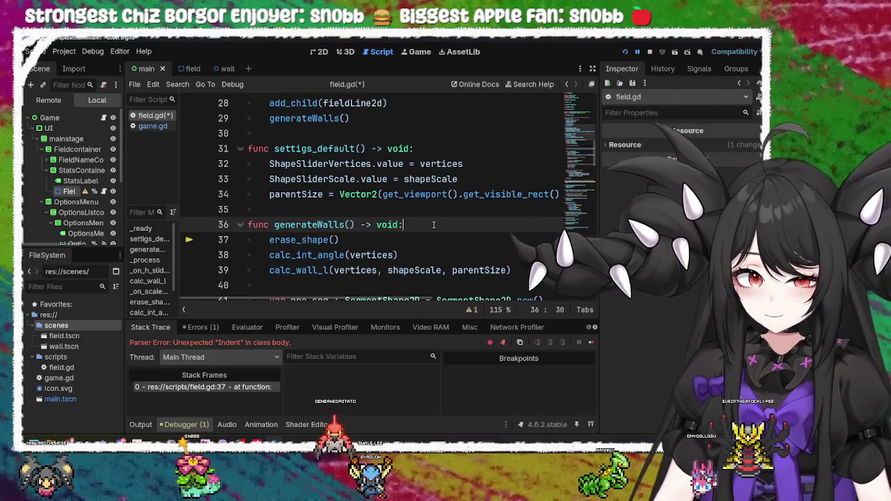
pyautogui.hotkey('ctrl', 's')
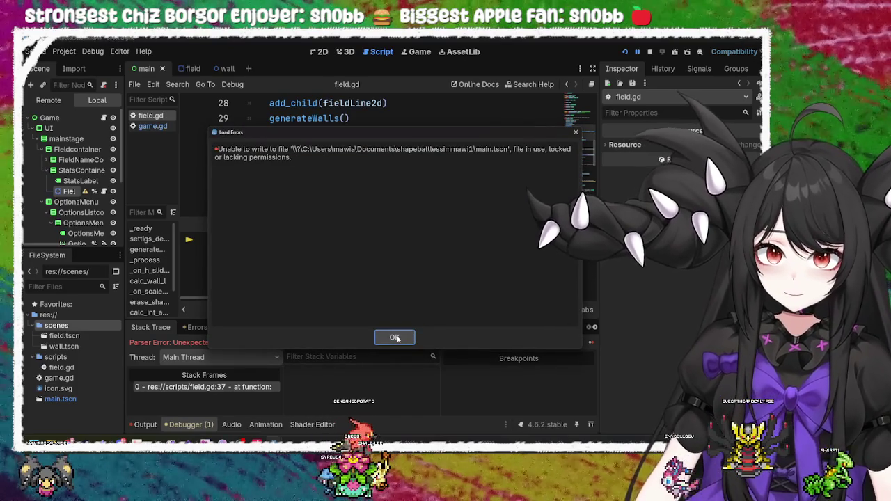
pyautogui.click(394, 338)
pyautogui.click(649, 52)
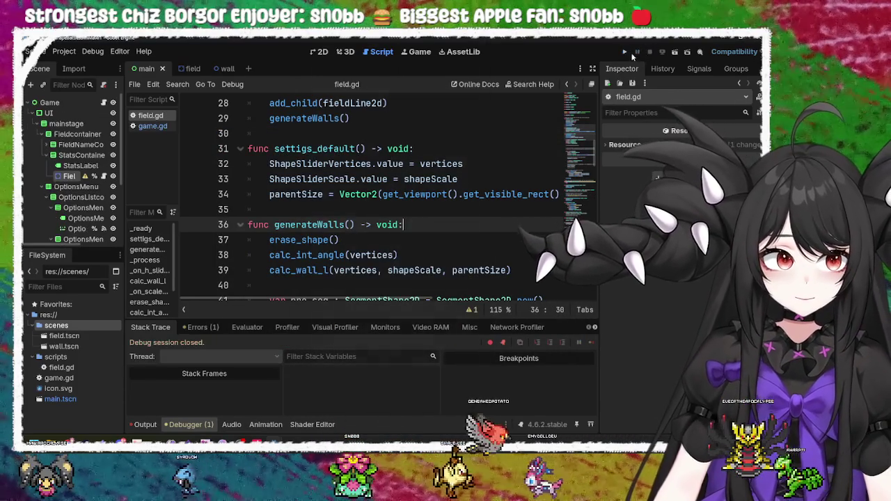
# Rerun the game, drag the scale and vertex-count sliders to make a hexagon, then stop it
pyautogui.click(623, 52)
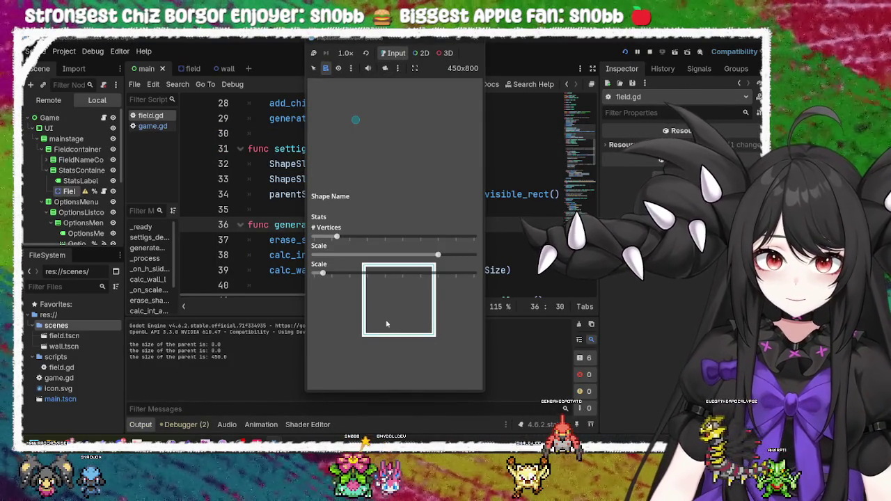
pyautogui.moveTo(322, 273)
pyautogui.mouseDown()
pyautogui.moveTo(353, 273)
pyautogui.moveTo(331, 273)
pyautogui.mouseUp()
pyautogui.moveTo(336, 236); pyautogui.dragTo(382, 236)
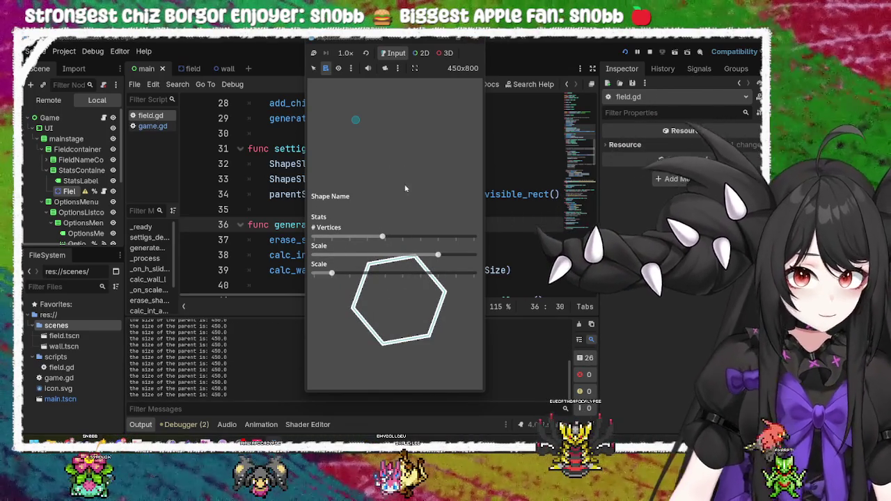
pyautogui.click(477, 42)
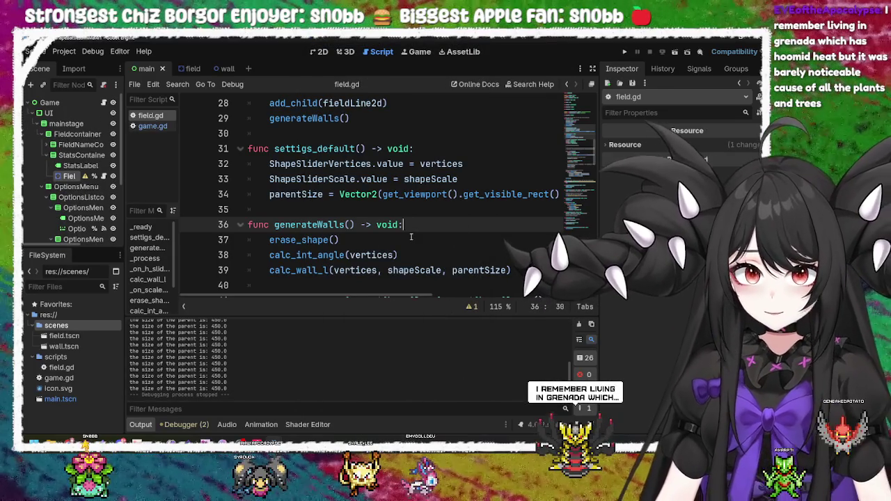
# Search for 'center' and jump to the centerShape function definition
pyautogui.click(341, 224)
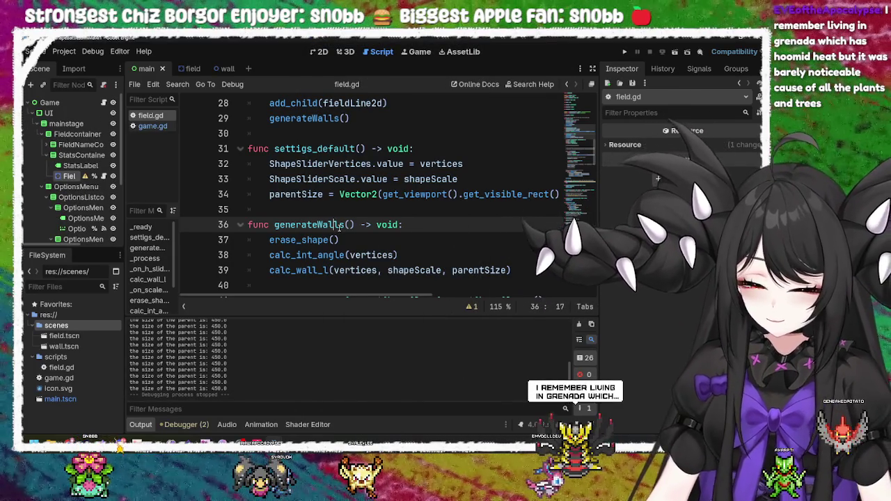
pyautogui.hotkey('ctrl', 'f')
pyautogui.write('cente')
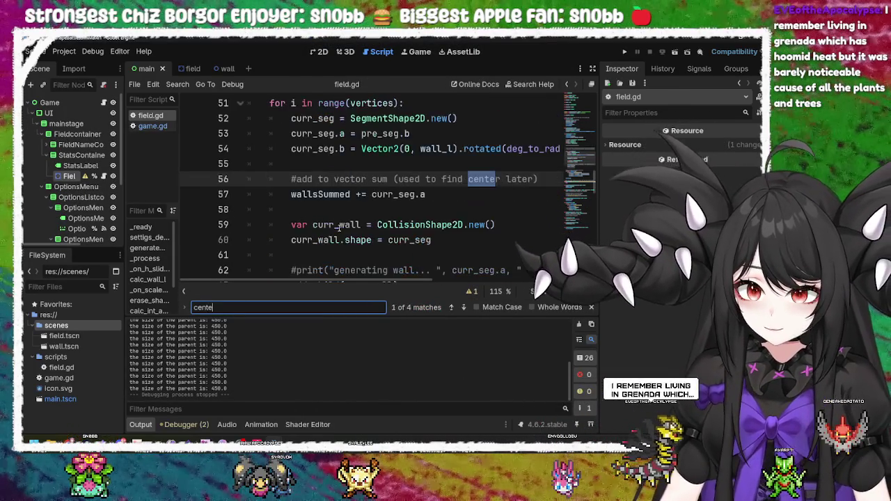
pyautogui.write('r')
pyautogui.press('Return')
pyautogui.click(363, 172)
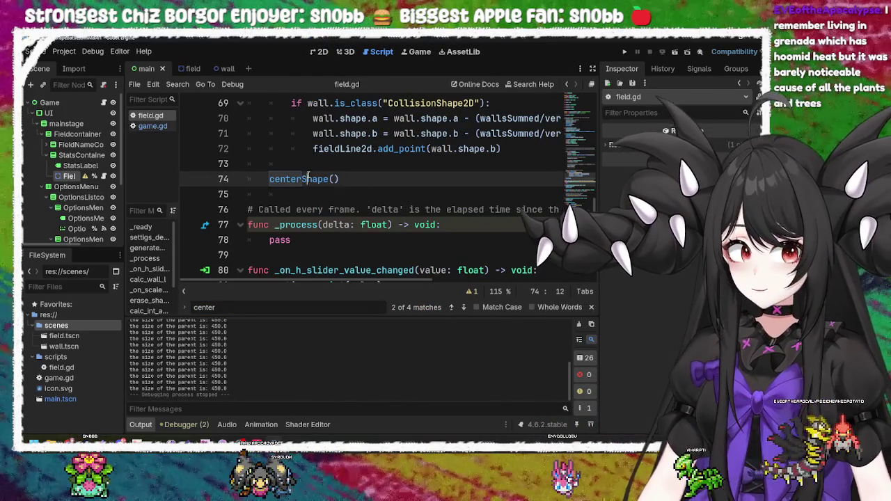
pyautogui.doubleClick(309, 178)
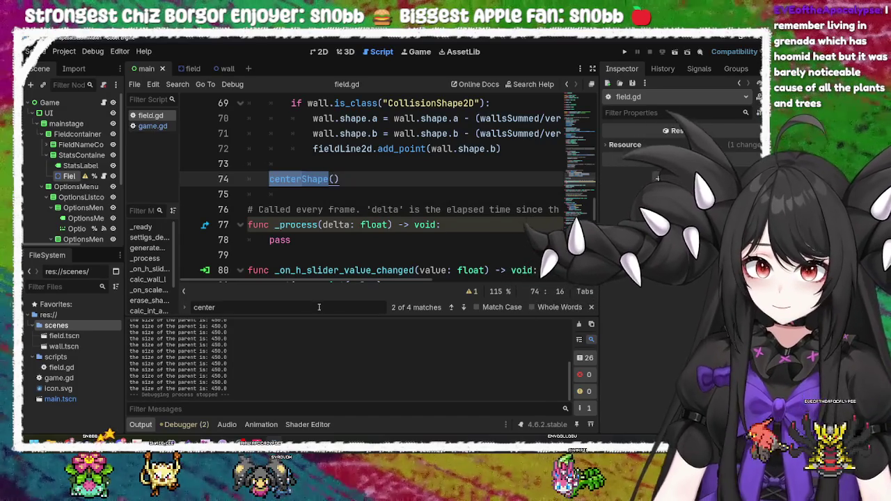
pyautogui.press('Return')
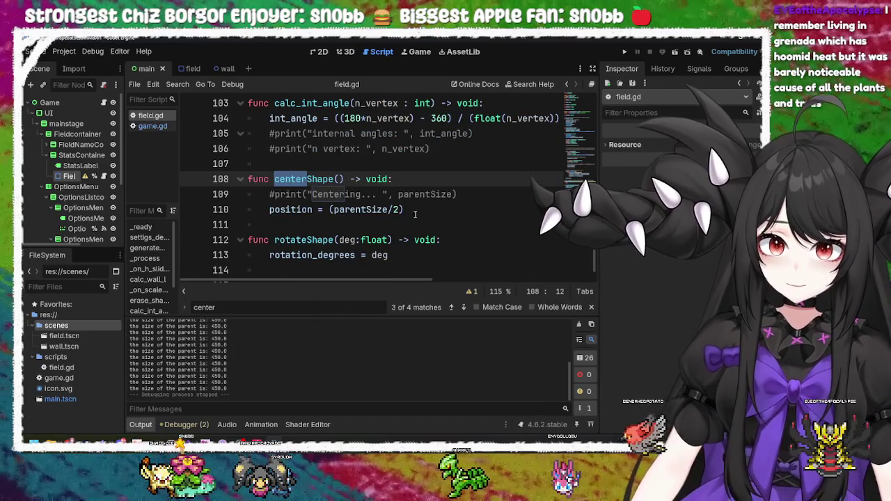
# Edit line 110 to begin 'position = Vector2(parentSize.x/2, ', then Alt+Tab to the Lofi Girl app
pyautogui.click(416, 210)
pyautogui.doubleClick(356, 209)
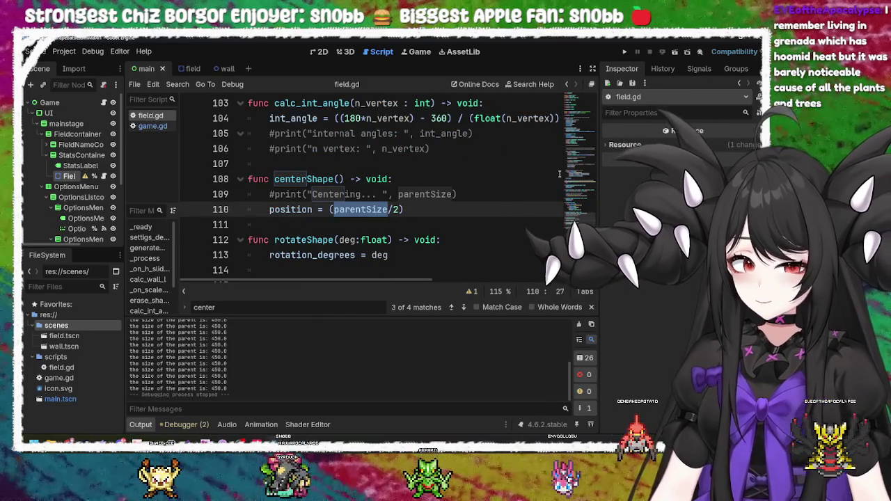
pyautogui.press('Left')
pyautogui.press('Left')
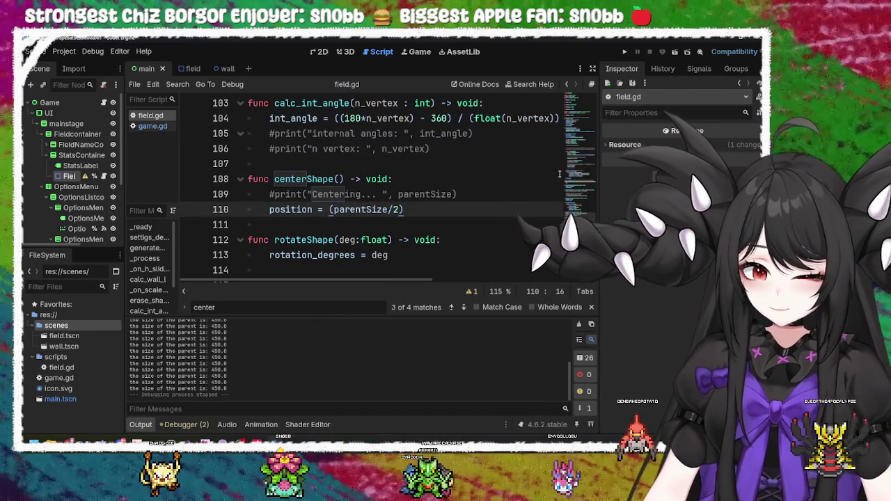
pyautogui.write('Vector2')
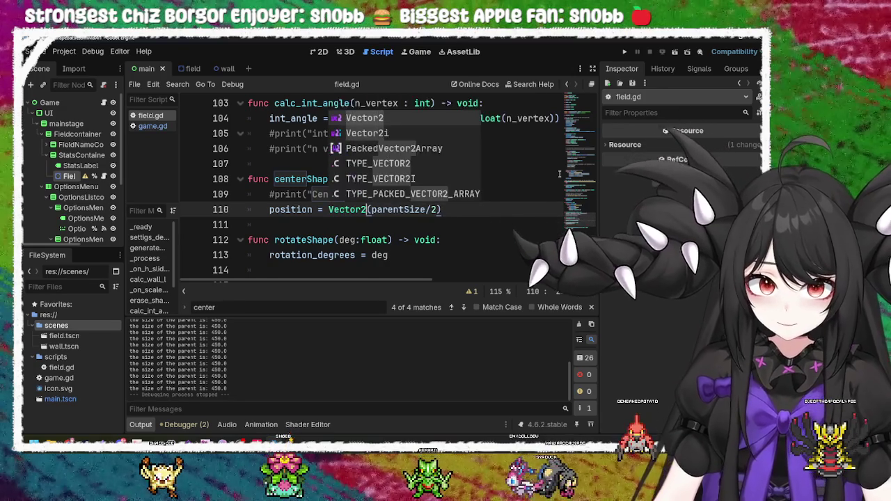
pyautogui.press('Right')
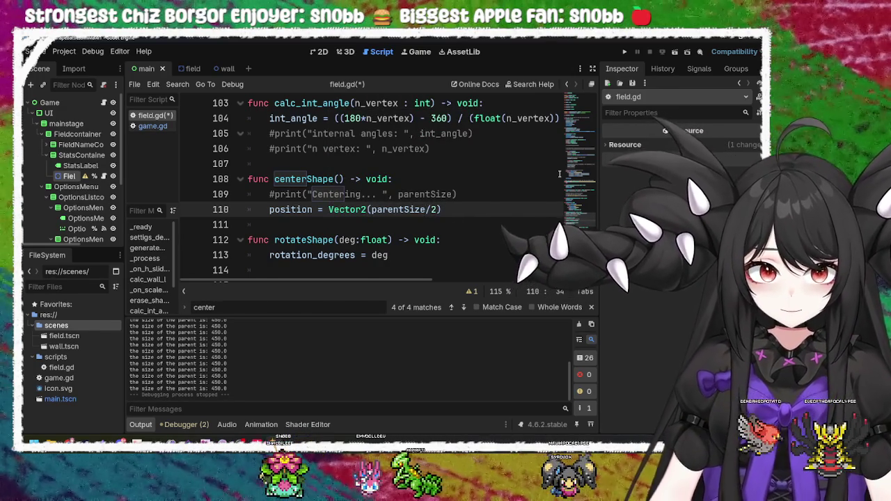
pyautogui.write('.x')
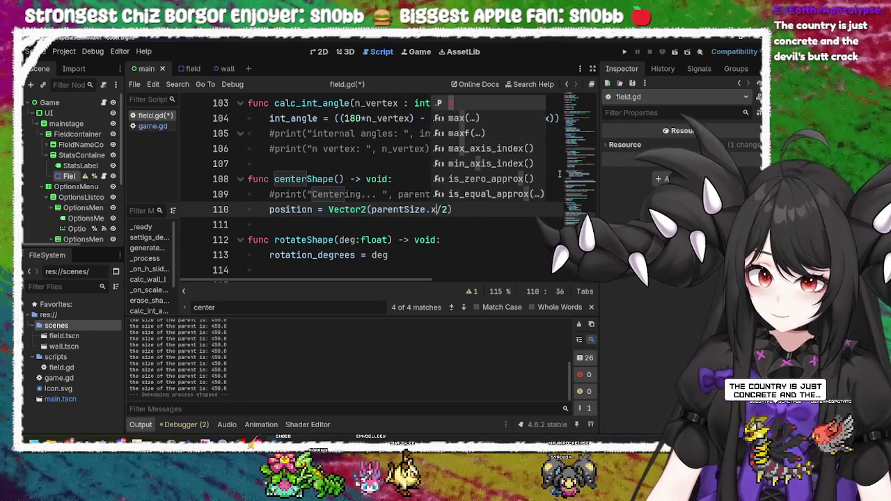
pyautogui.press('Right')
pyautogui.press('Right')
pyautogui.write(',')
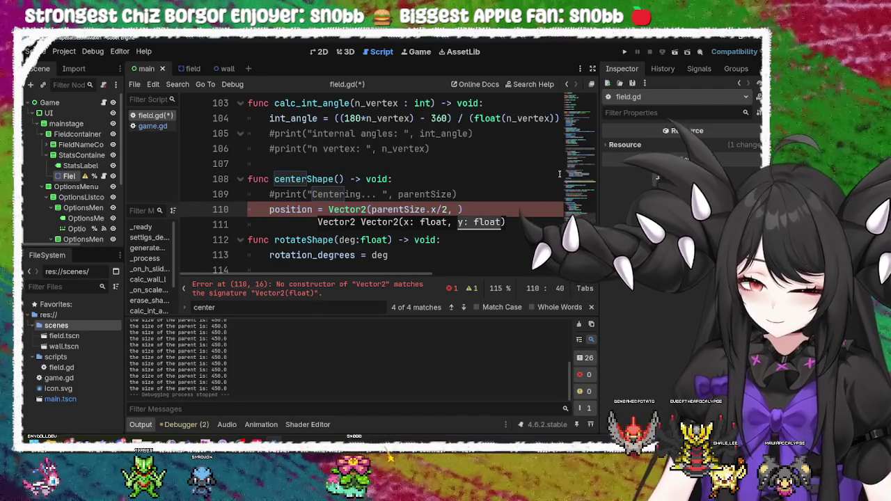
pyautogui.hotkey('alt', 'Tab')
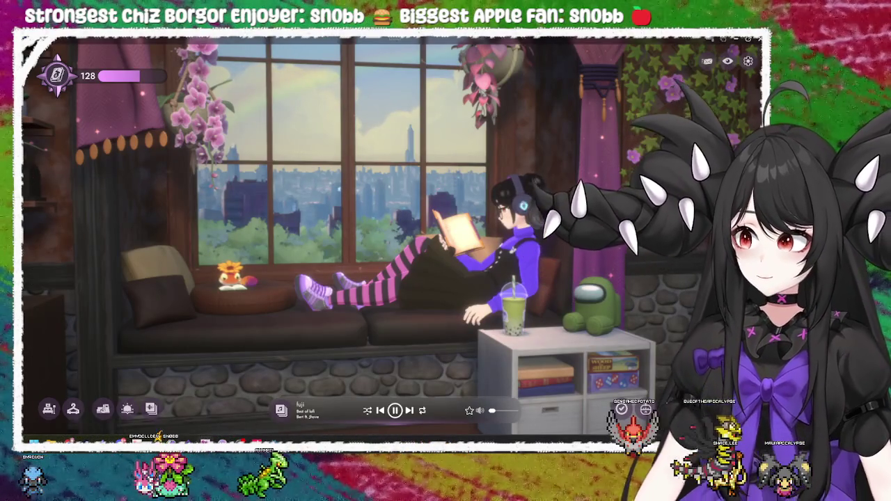
# Open the Lofi Girl music panel and scroll through the Best of lofi playlist thumbnails
pyautogui.click(282, 411)
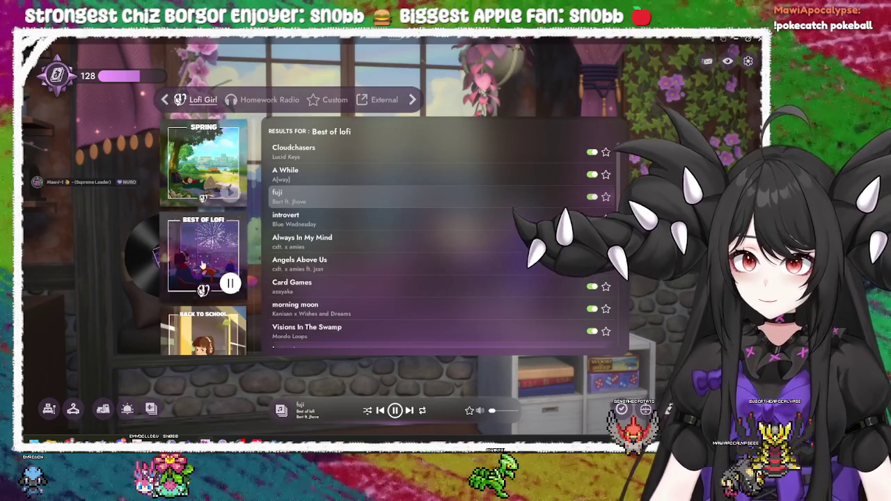
pyautogui.scroll(-5, 209, 208)
pyautogui.scroll(-5, 215, 301)
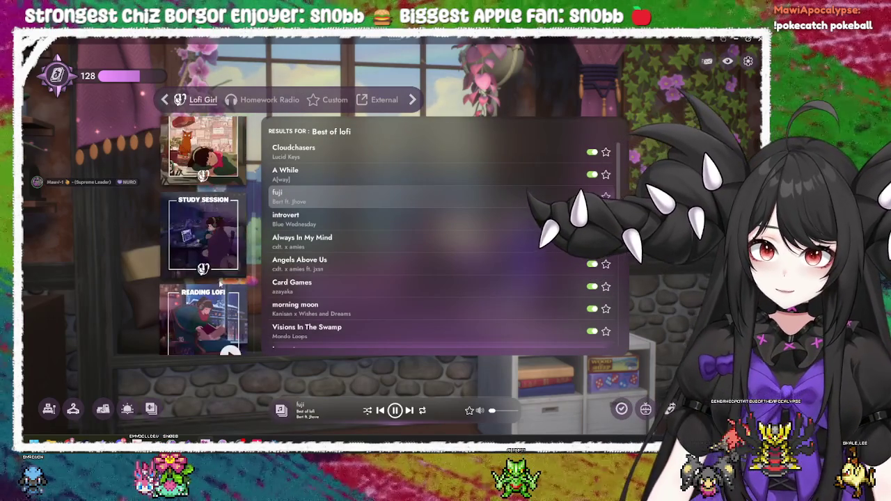
pyautogui.scroll(10, 263, 346)
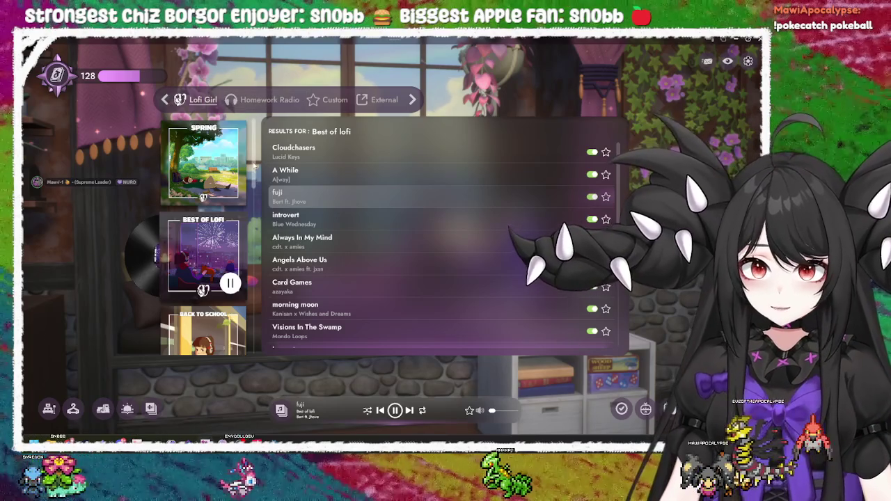
pyautogui.moveTo(210, 178)
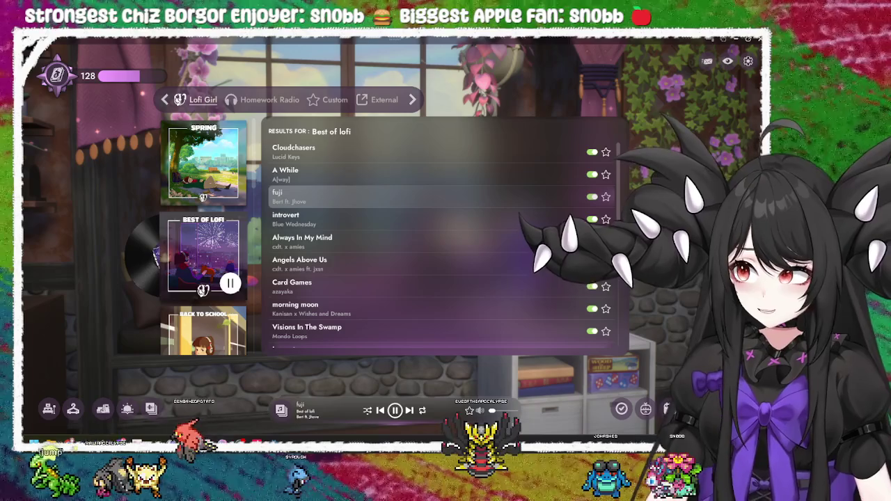
# Close the Lofi Girl song list and return to line 110 of field.gd in Godot
pyautogui.click(428, 111)
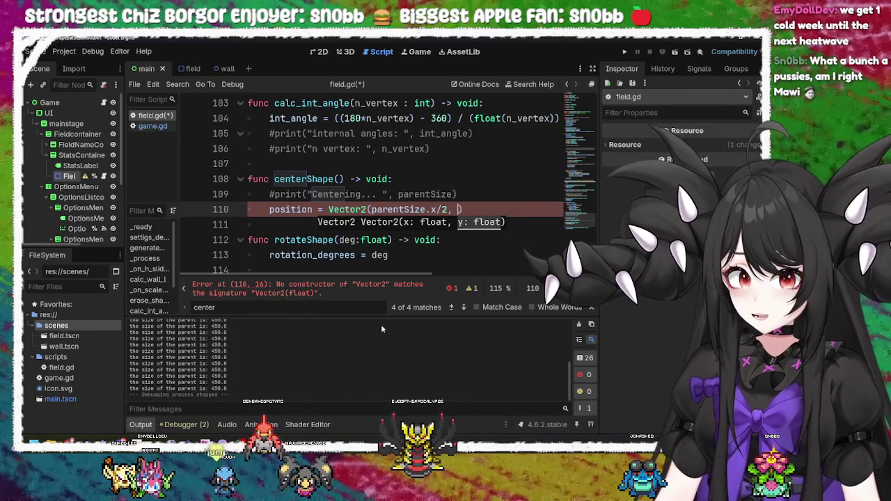
pyautogui.click(498, 205)
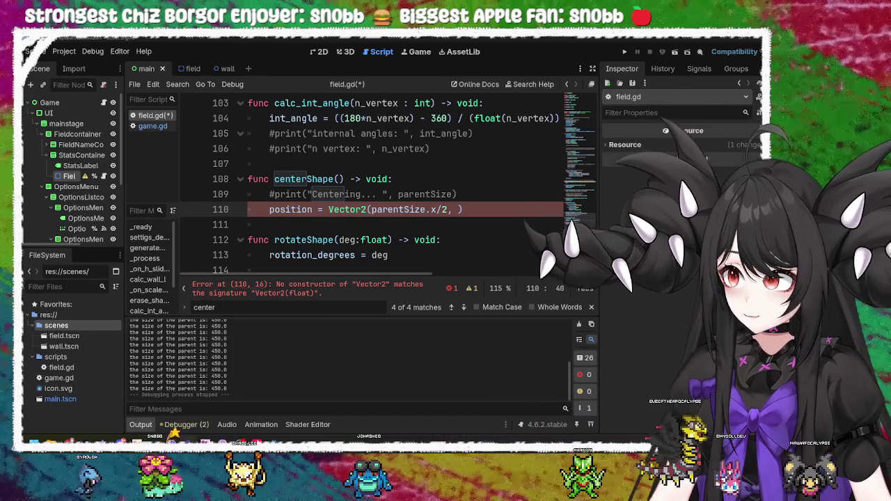
# Move the caret to the end of line 110, Vector2(parentSize.x/2, )
pyautogui.press('End')
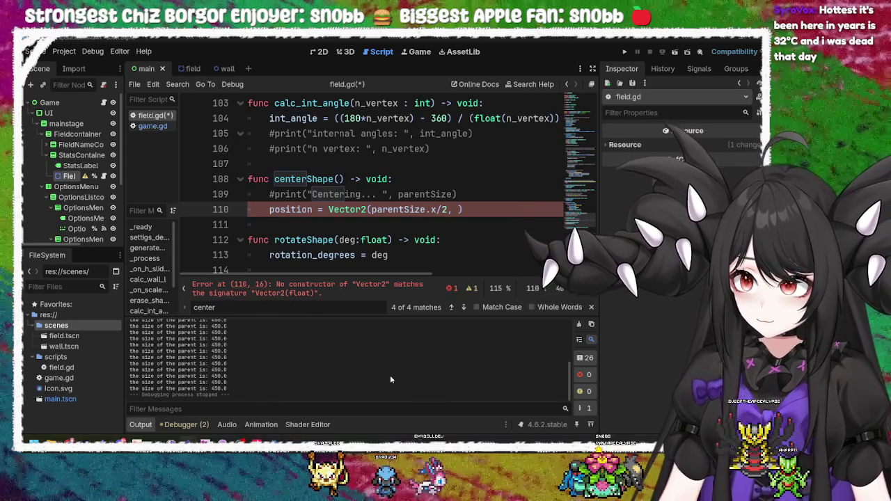
# Start a game run, then rewrite line 110 as position.x = parentSize.x/2
pyautogui.click(624, 52)
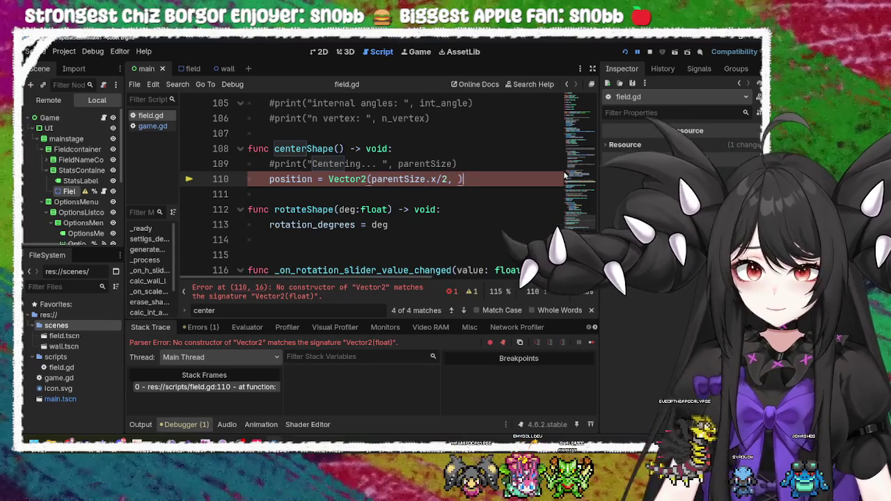
pyautogui.press('BackSpace')
pyautogui.press('BackSpace')
pyautogui.press('BackSpace')
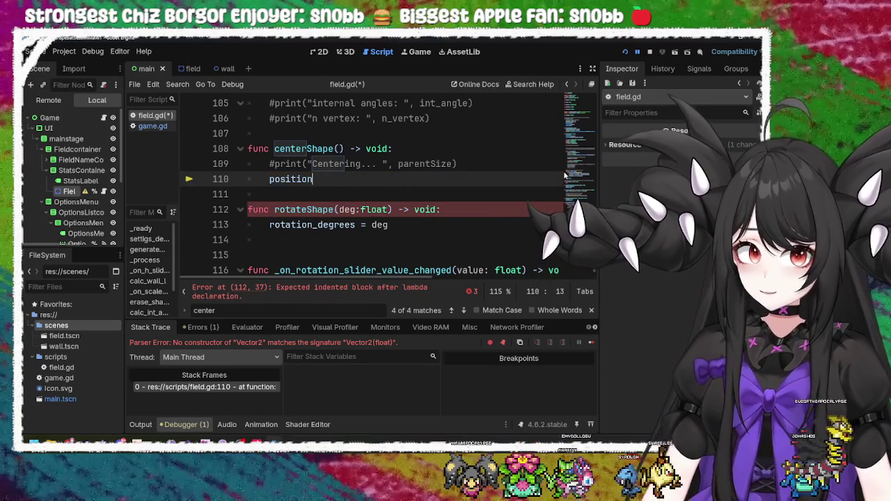
pyautogui.write('.x')
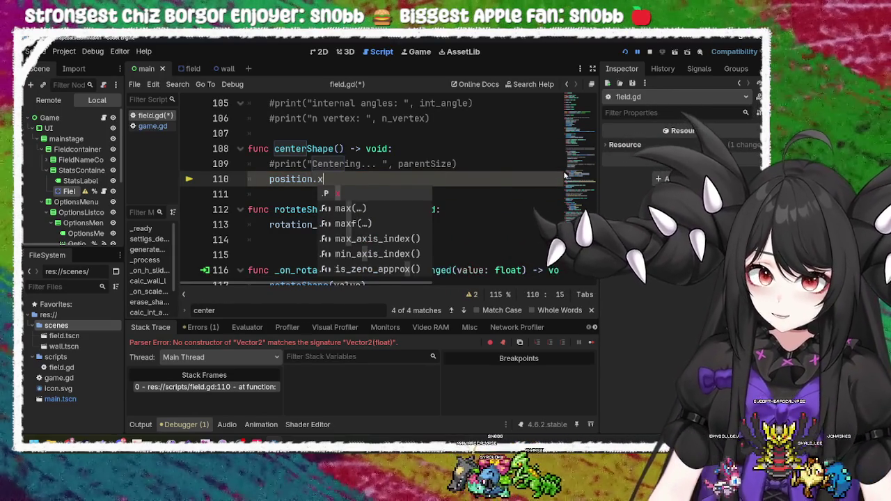
pyautogui.write(' = ')
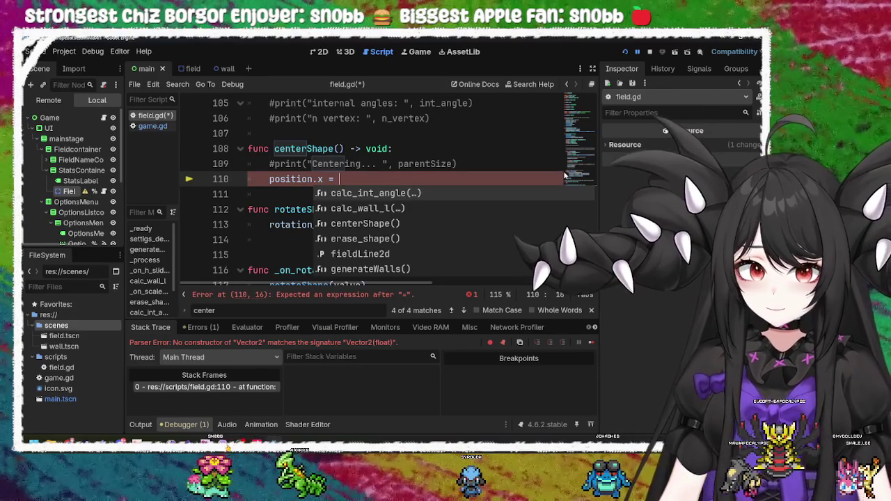
pyautogui.write('par')
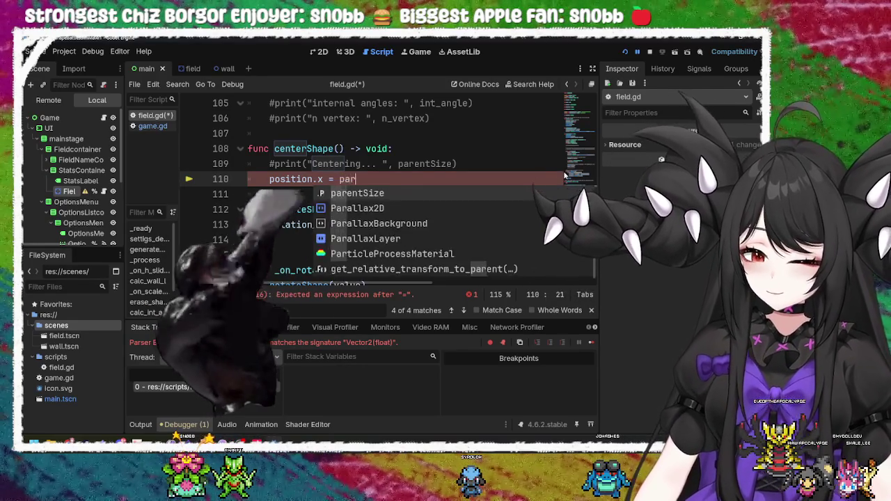
pyautogui.write('ent')
pyautogui.press('Return')
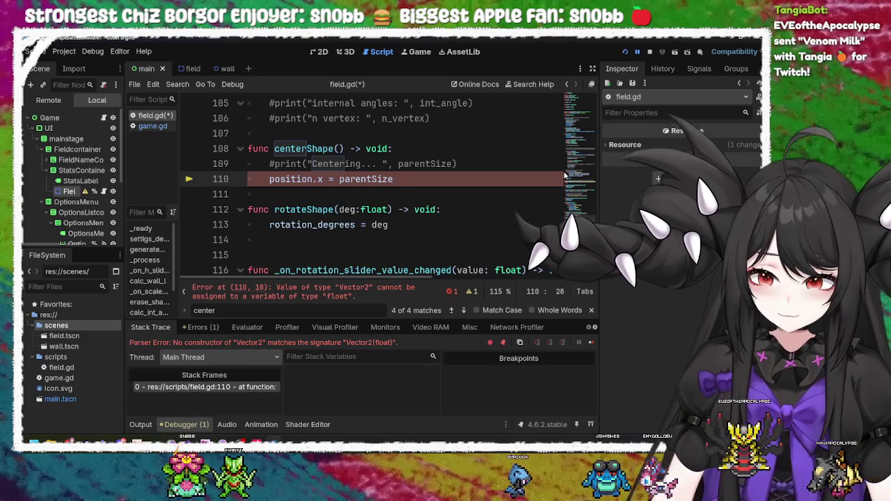
pyautogui.write('/2')
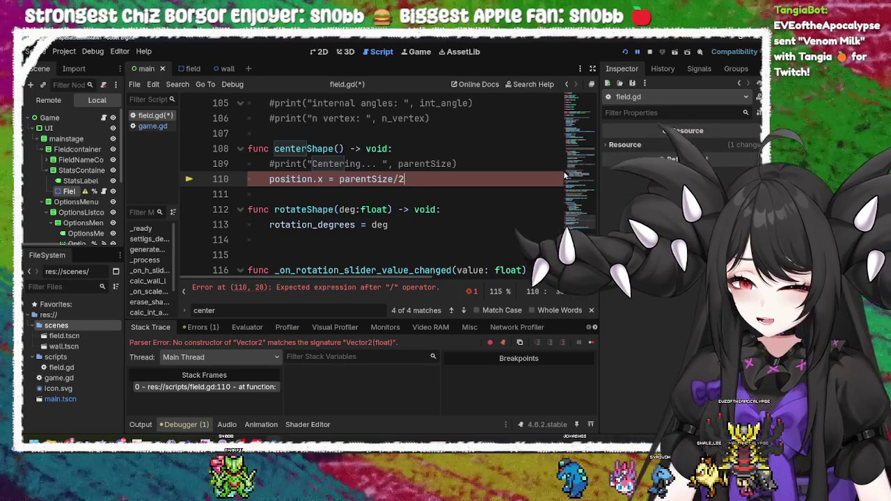
pyautogui.press('Left')
pyautogui.press('Left')
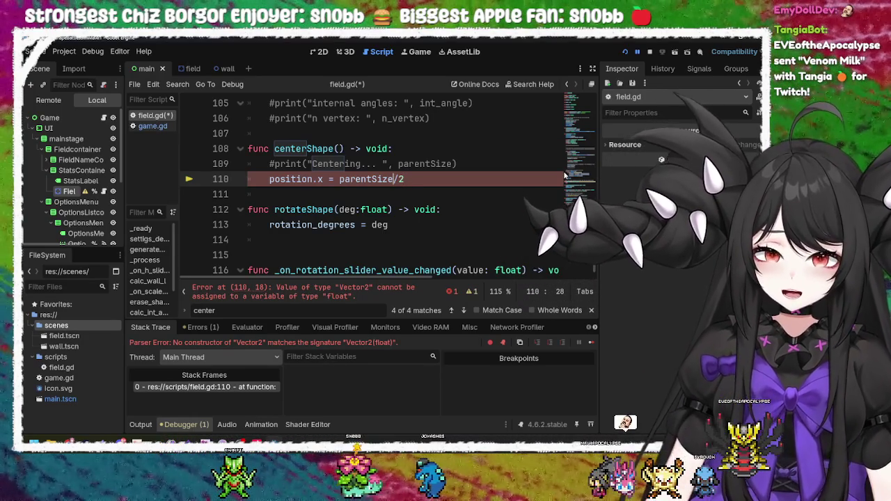
pyautogui.write('.x')
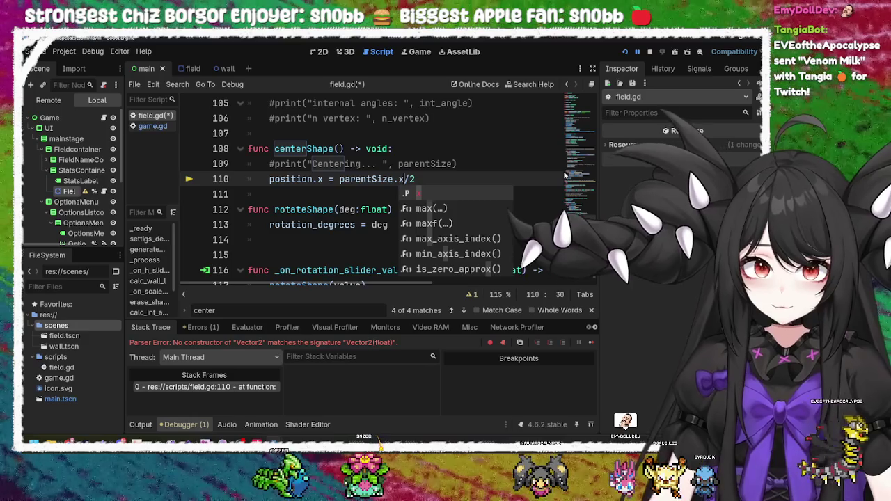
# Save field.gd, confirm the dialog, and stop the running game
pyautogui.hotkey('ctrl', 's')
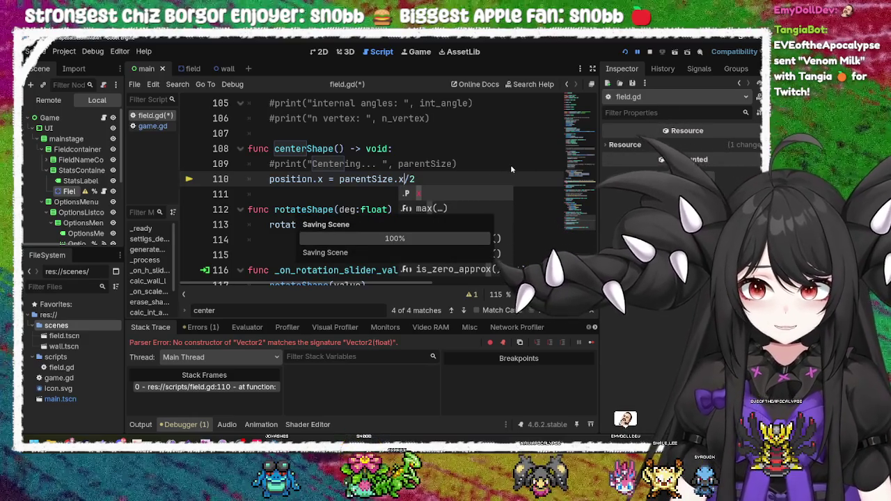
pyautogui.click(394, 336)
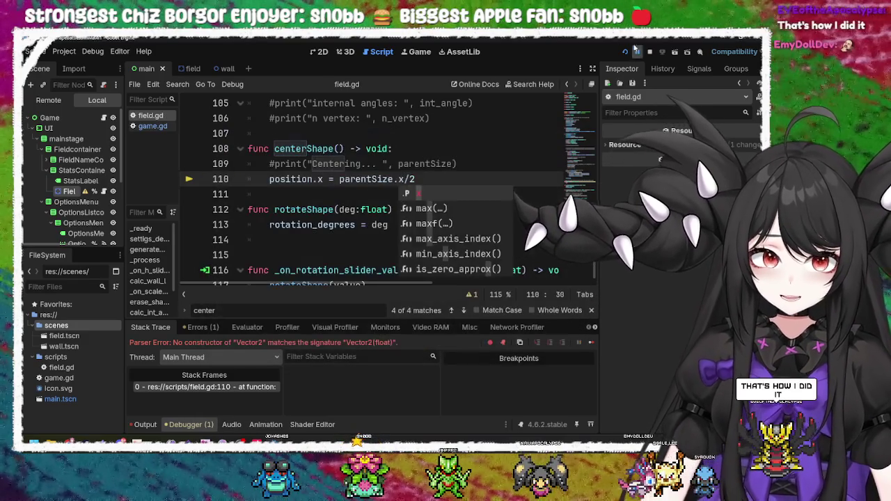
pyautogui.click(649, 51)
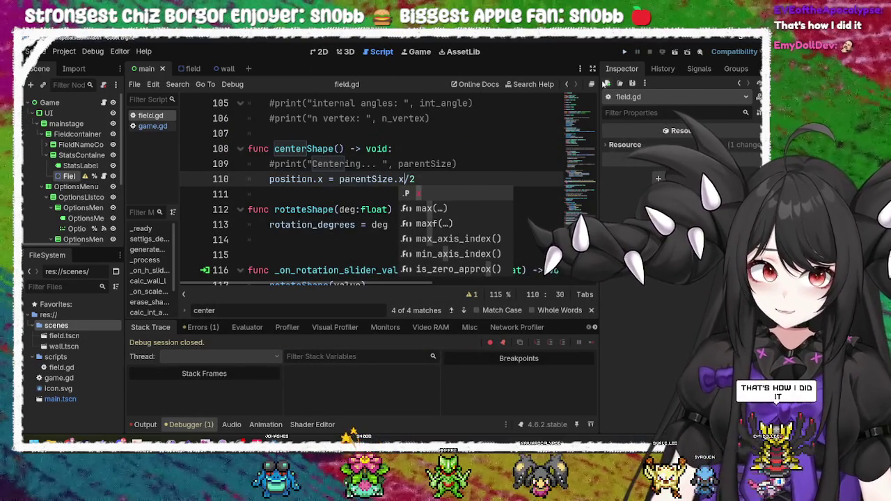
# Run the game, widen its window to check centring, then stop it and select centerShape
pyautogui.click(624, 51)
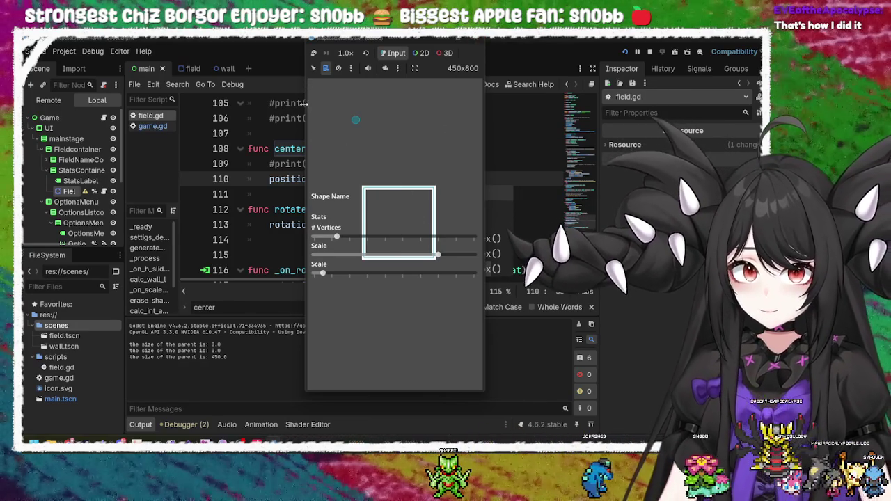
pyautogui.moveTo(304, 102); pyautogui.dragTo(159, 113)
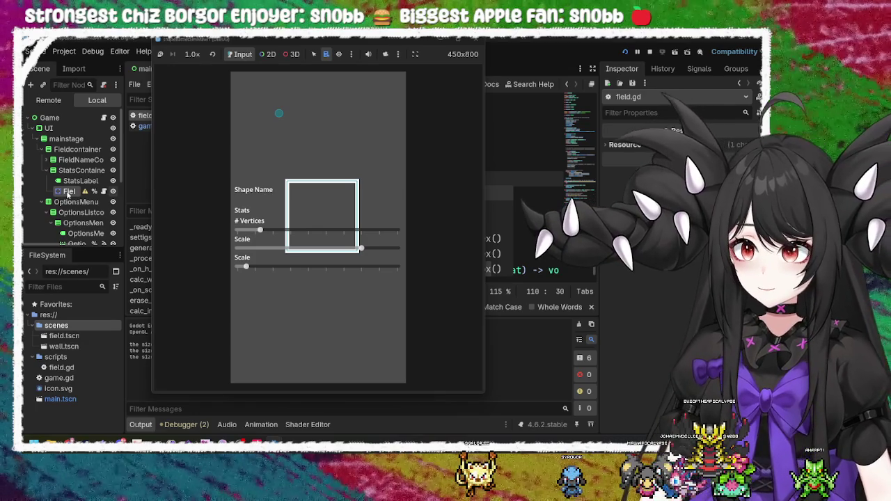
pyautogui.click(475, 38)
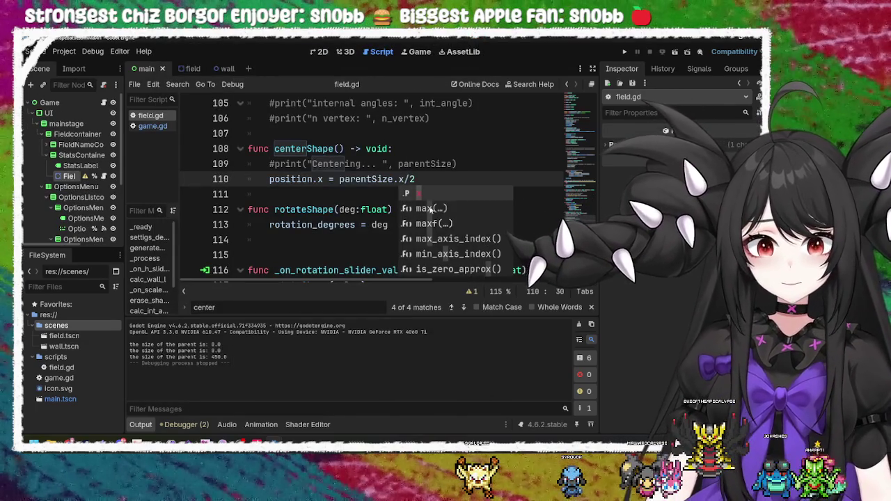
pyautogui.click(353, 199)
pyautogui.doubleClick(304, 148)
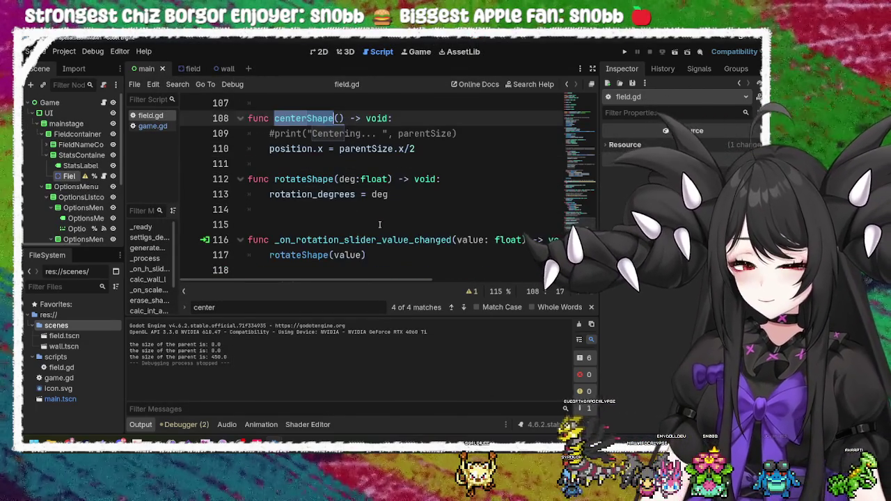
# Review line 110's parentSize.x/2 edit, then relaunch the game to test centring
pyautogui.scroll(-1, 381, 179)
pyautogui.click(472, 164)
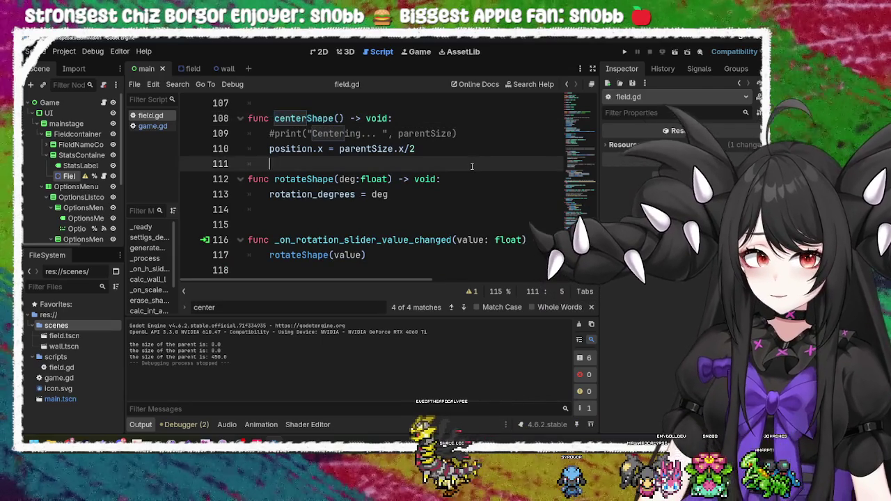
pyautogui.click(371, 148)
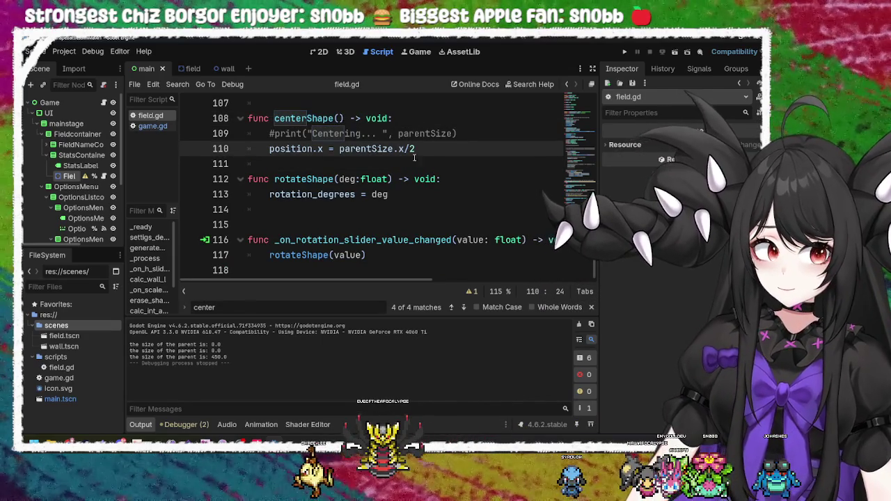
pyautogui.scroll(4, 462, 159)
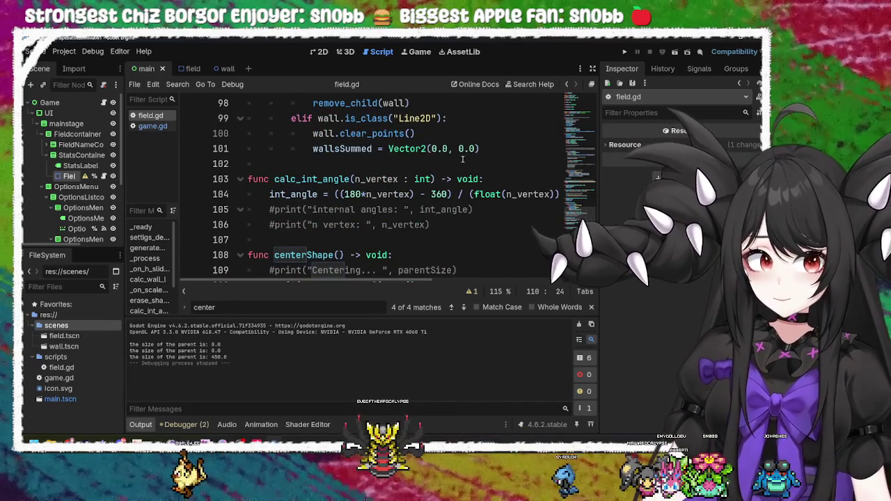
pyautogui.scroll(-4, 462, 160)
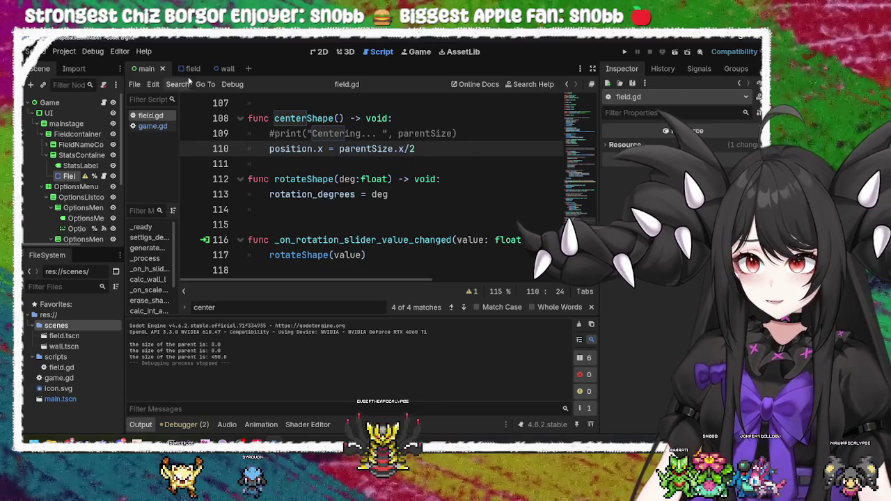
pyautogui.click(624, 52)
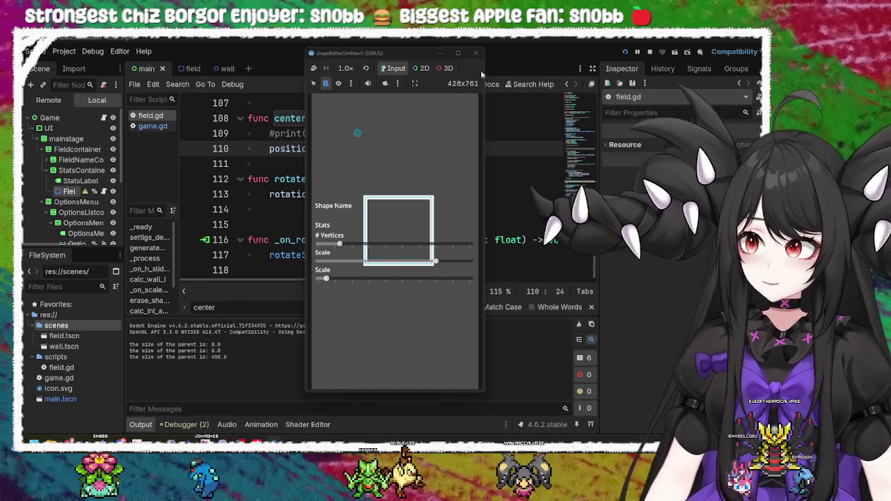
# Stop the game and inspect the StatsLabel and Field nodes in the Scene dock
pyautogui.click(474, 51)
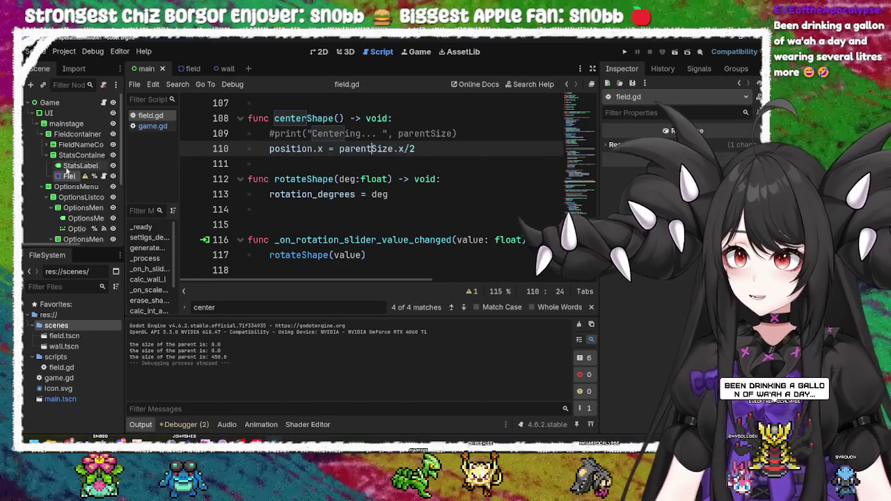
pyautogui.click(76, 155)
pyautogui.click(77, 166)
pyautogui.click(70, 175)
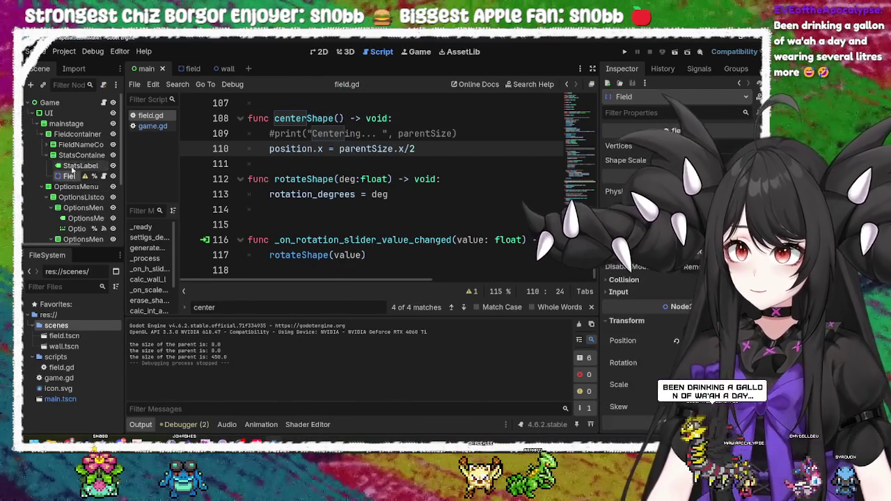
pyautogui.click(77, 165)
pyautogui.click(77, 155)
pyautogui.click(76, 166)
pyautogui.click(69, 176)
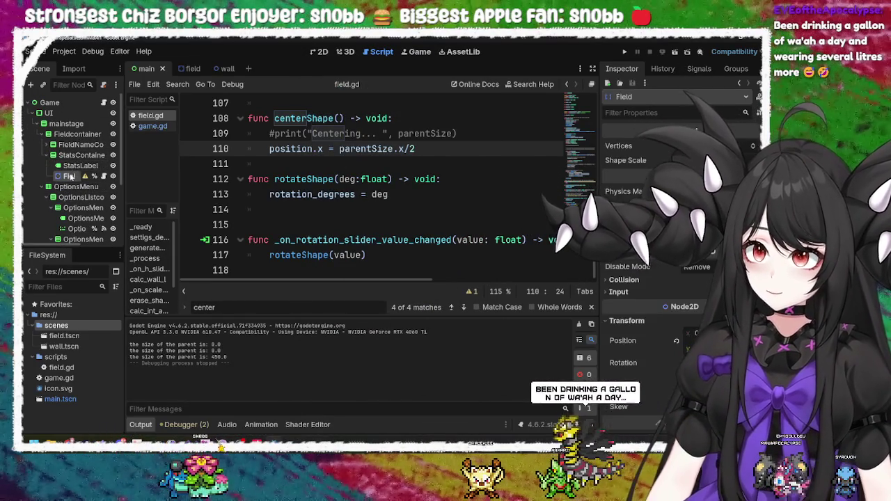
# Collapse StatsContainer and OptionsMenu, inspect Fieldcontainer and mainstage, then open the field scene
pyautogui.click(72, 155)
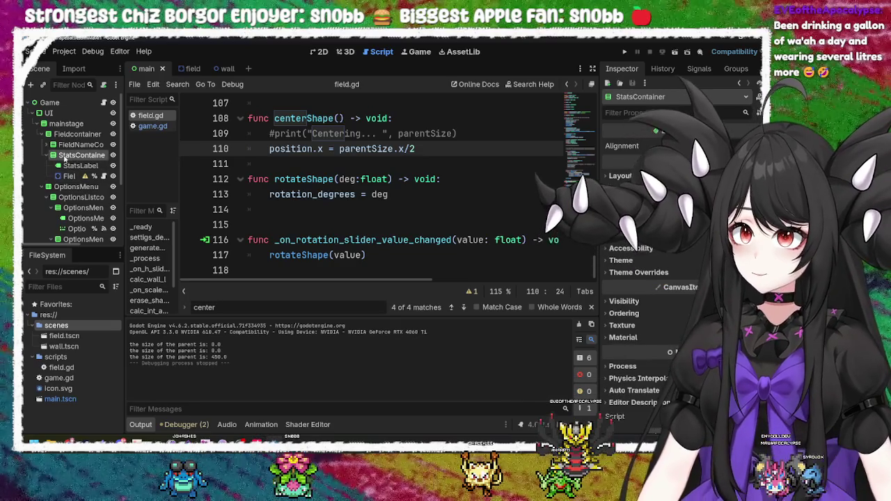
pyautogui.click(48, 156)
pyautogui.click(48, 166)
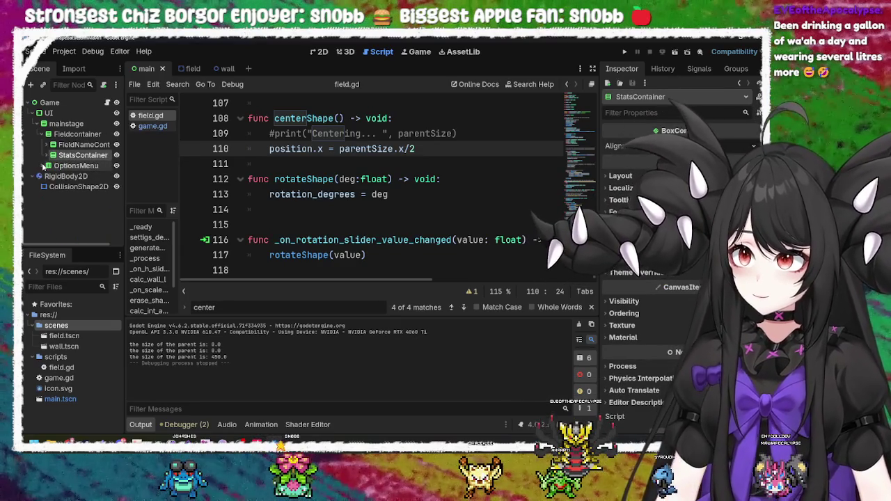
pyautogui.click(69, 134)
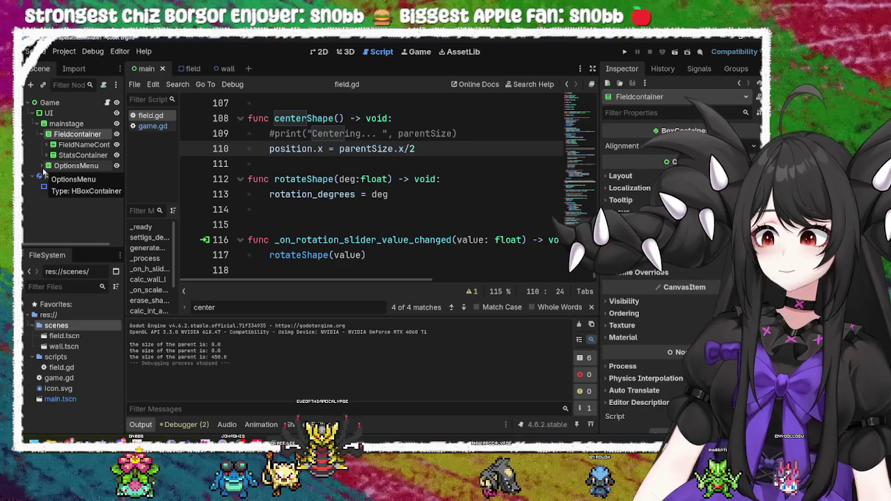
pyautogui.click(64, 123)
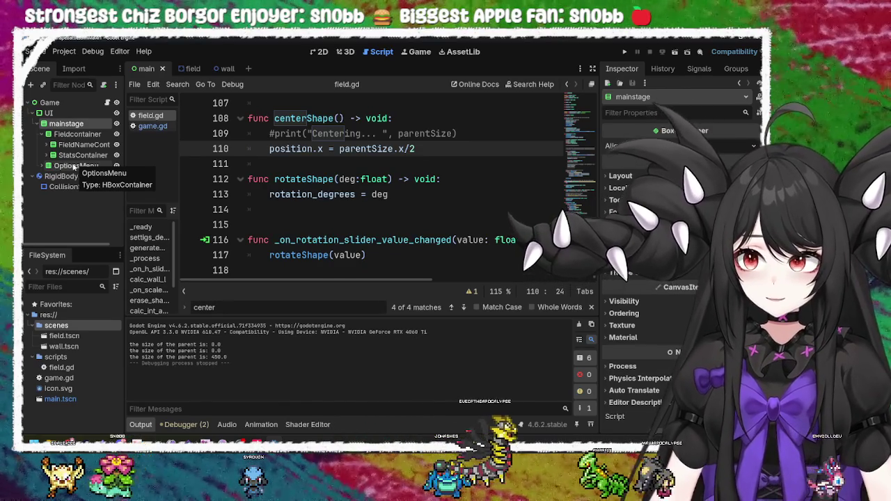
pyautogui.click(184, 69)
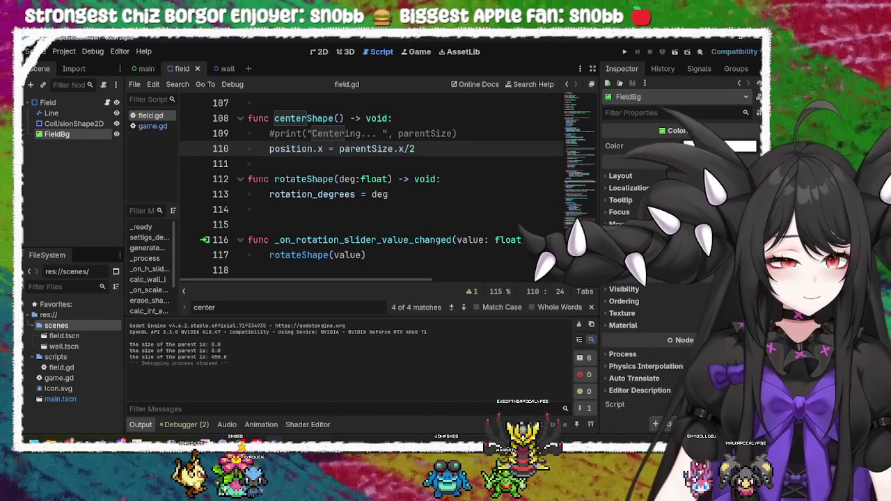
# Change FieldBg's Color to a purple shade, then save and briefly run the game
pyautogui.click(724, 146)
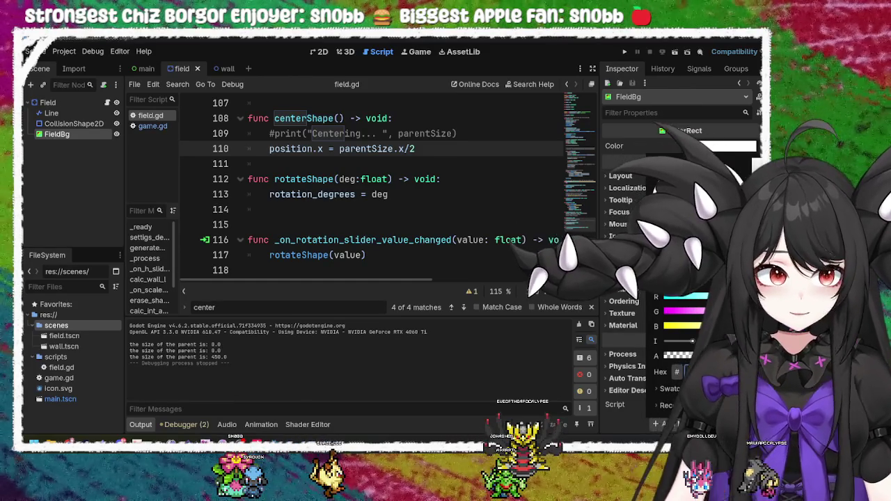
pyautogui.press('Escape')
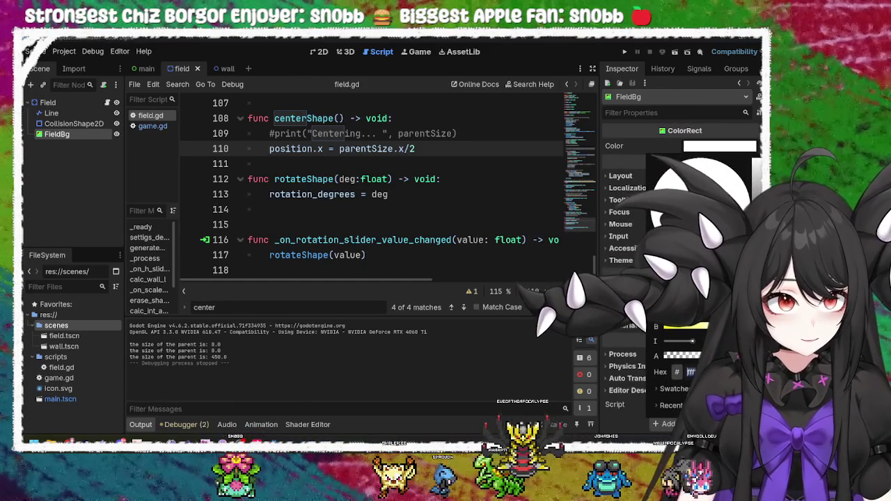
pyautogui.write('7f')
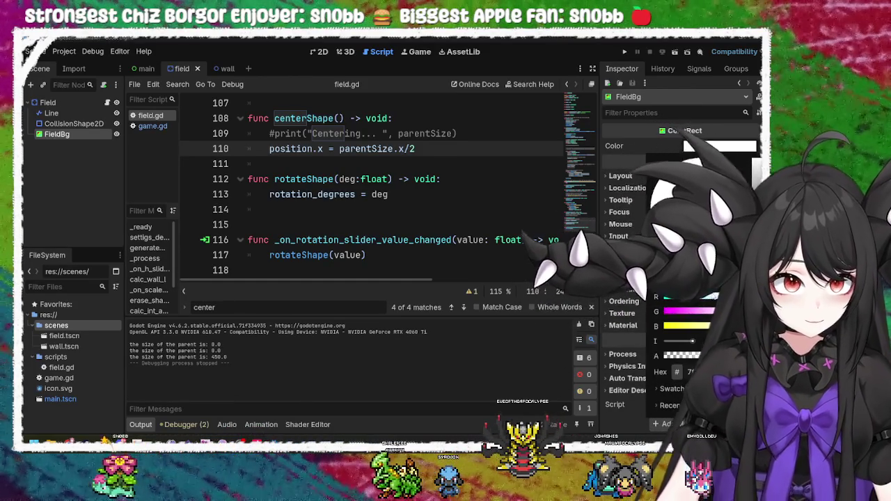
pyautogui.click(315, 72)
pyautogui.press('F5')
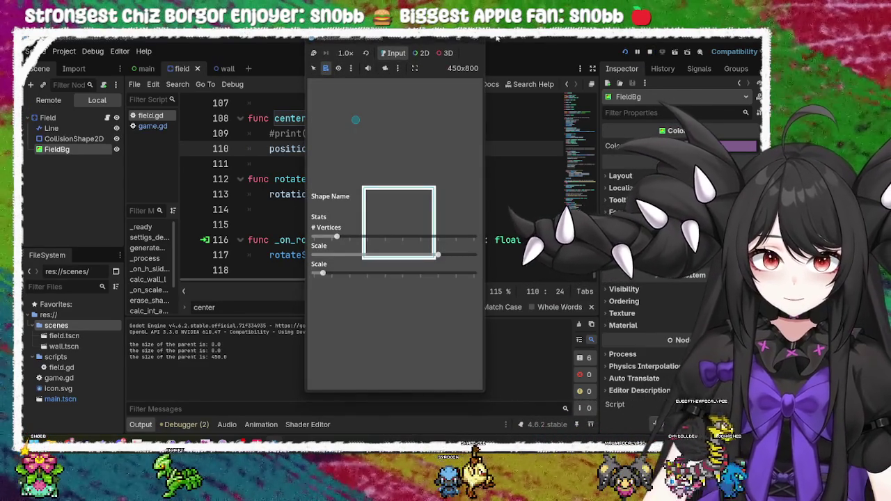
pyautogui.press('F8')
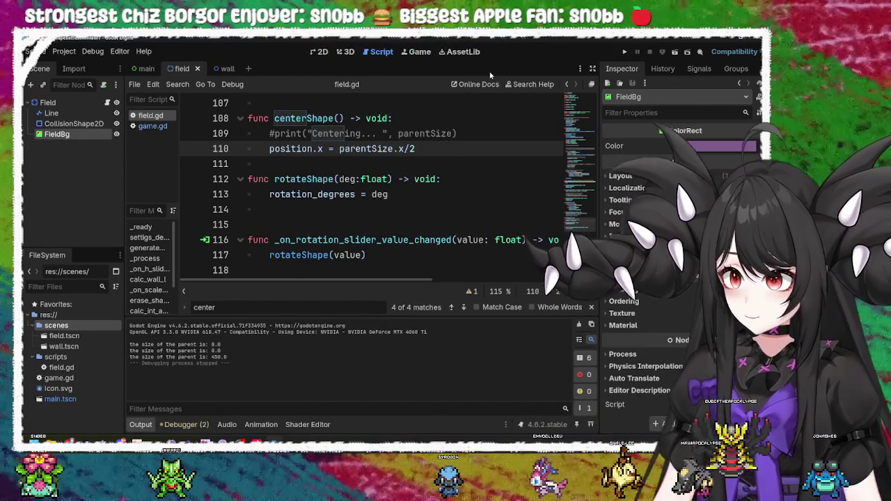